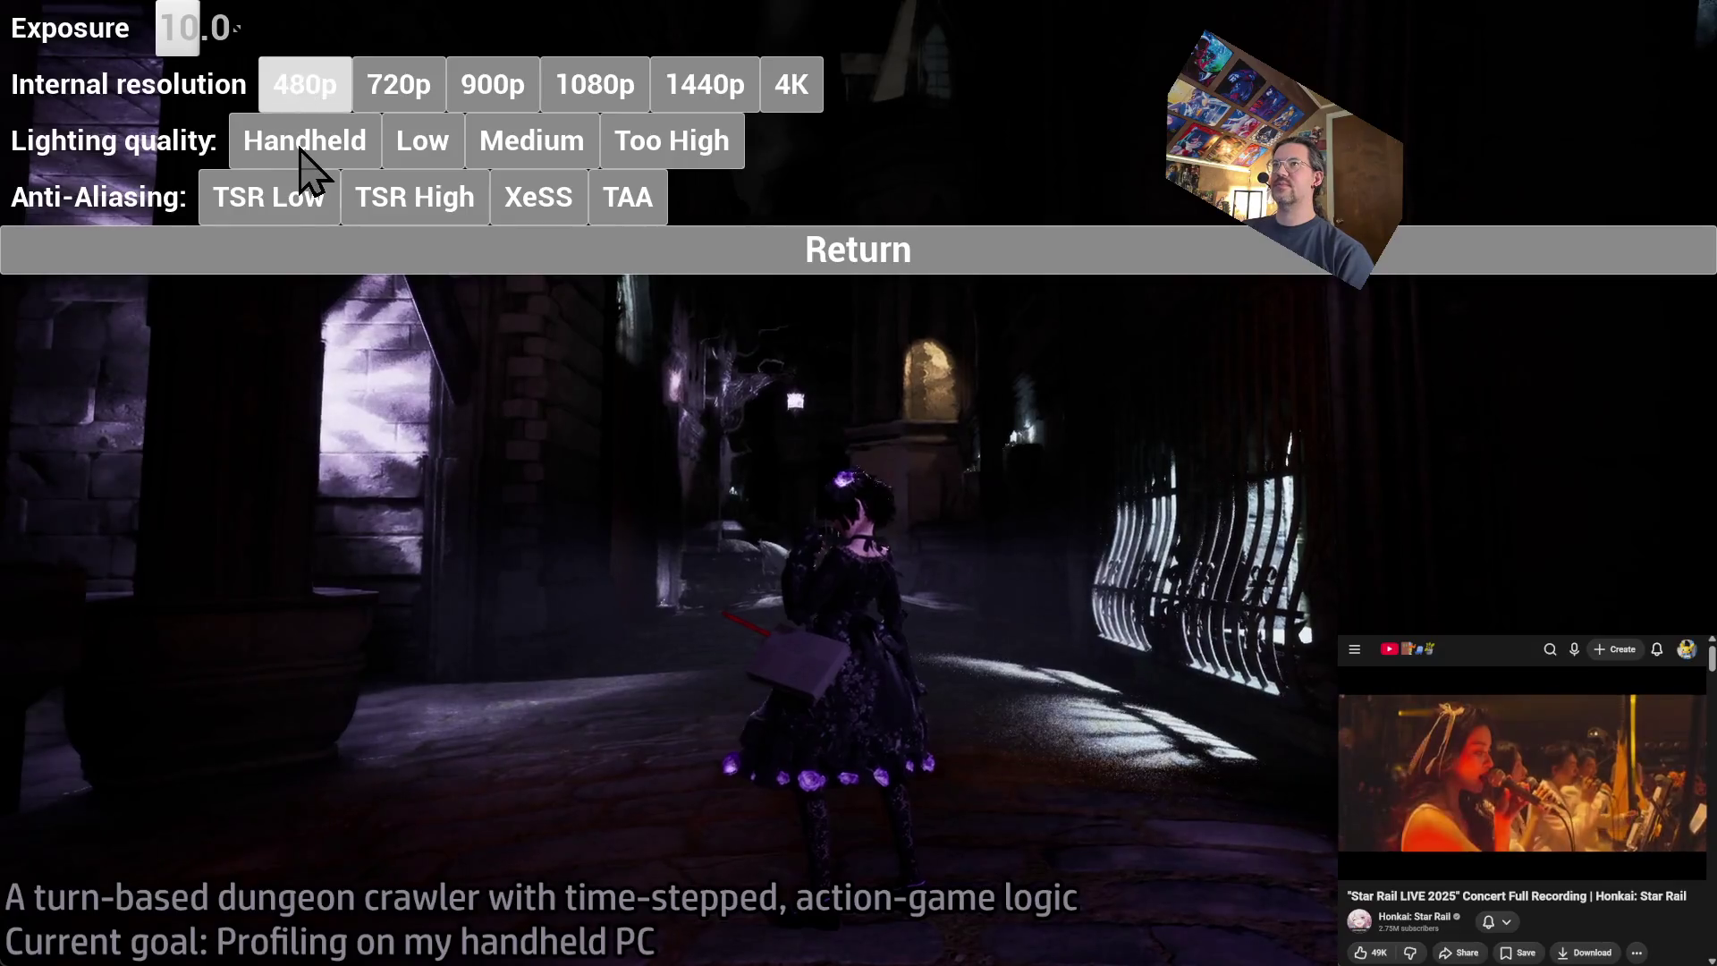
- Close the graphics settings, reopen and close them, then look around the corridor
{"action": "left_click", "coordinate": [690, 262]}
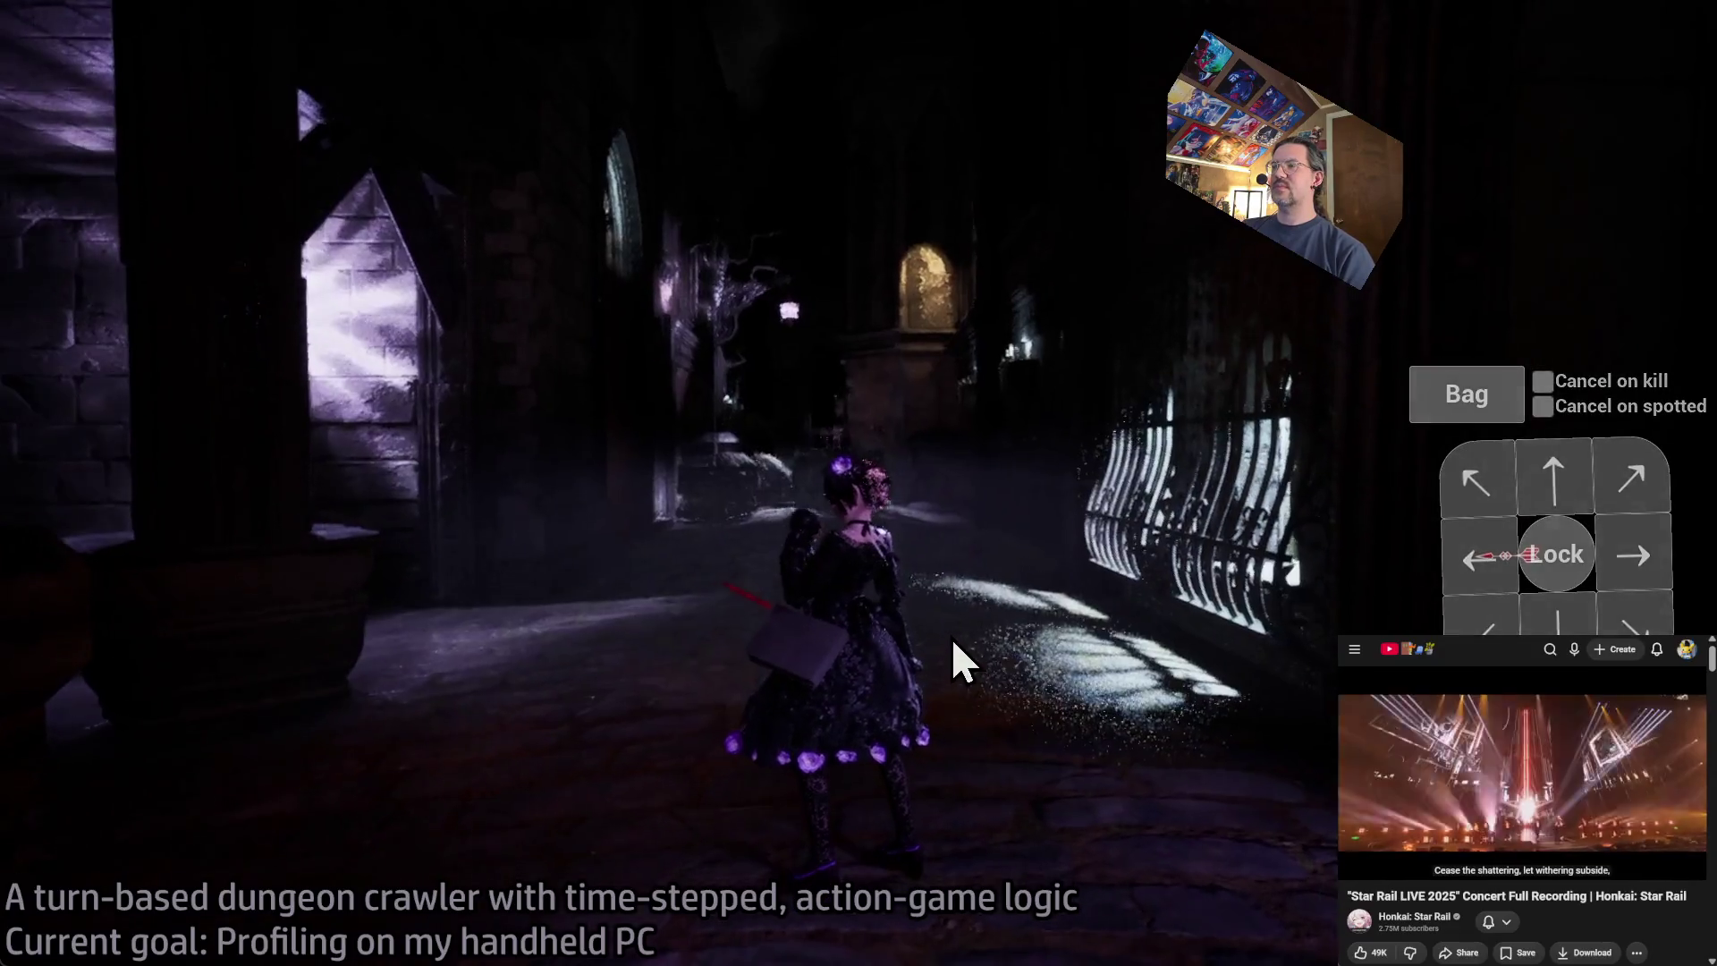
{"action": "left_click", "coordinate": [1656, 72]}
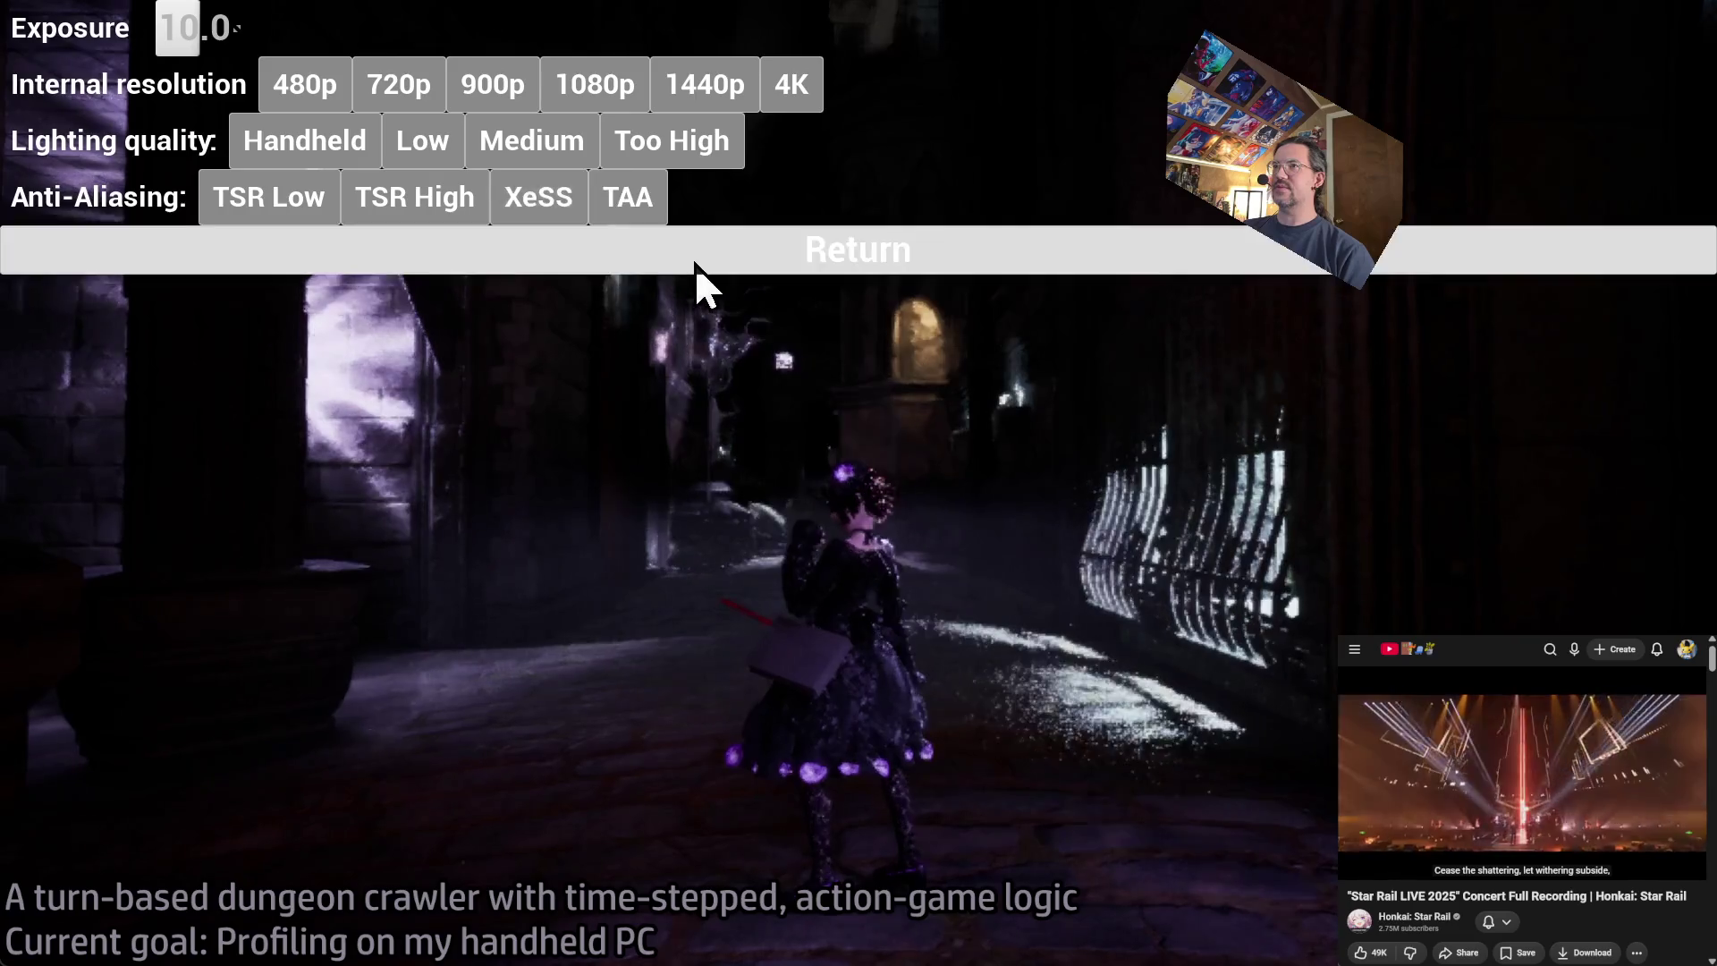
{"action": "left_click", "coordinate": [695, 261]}
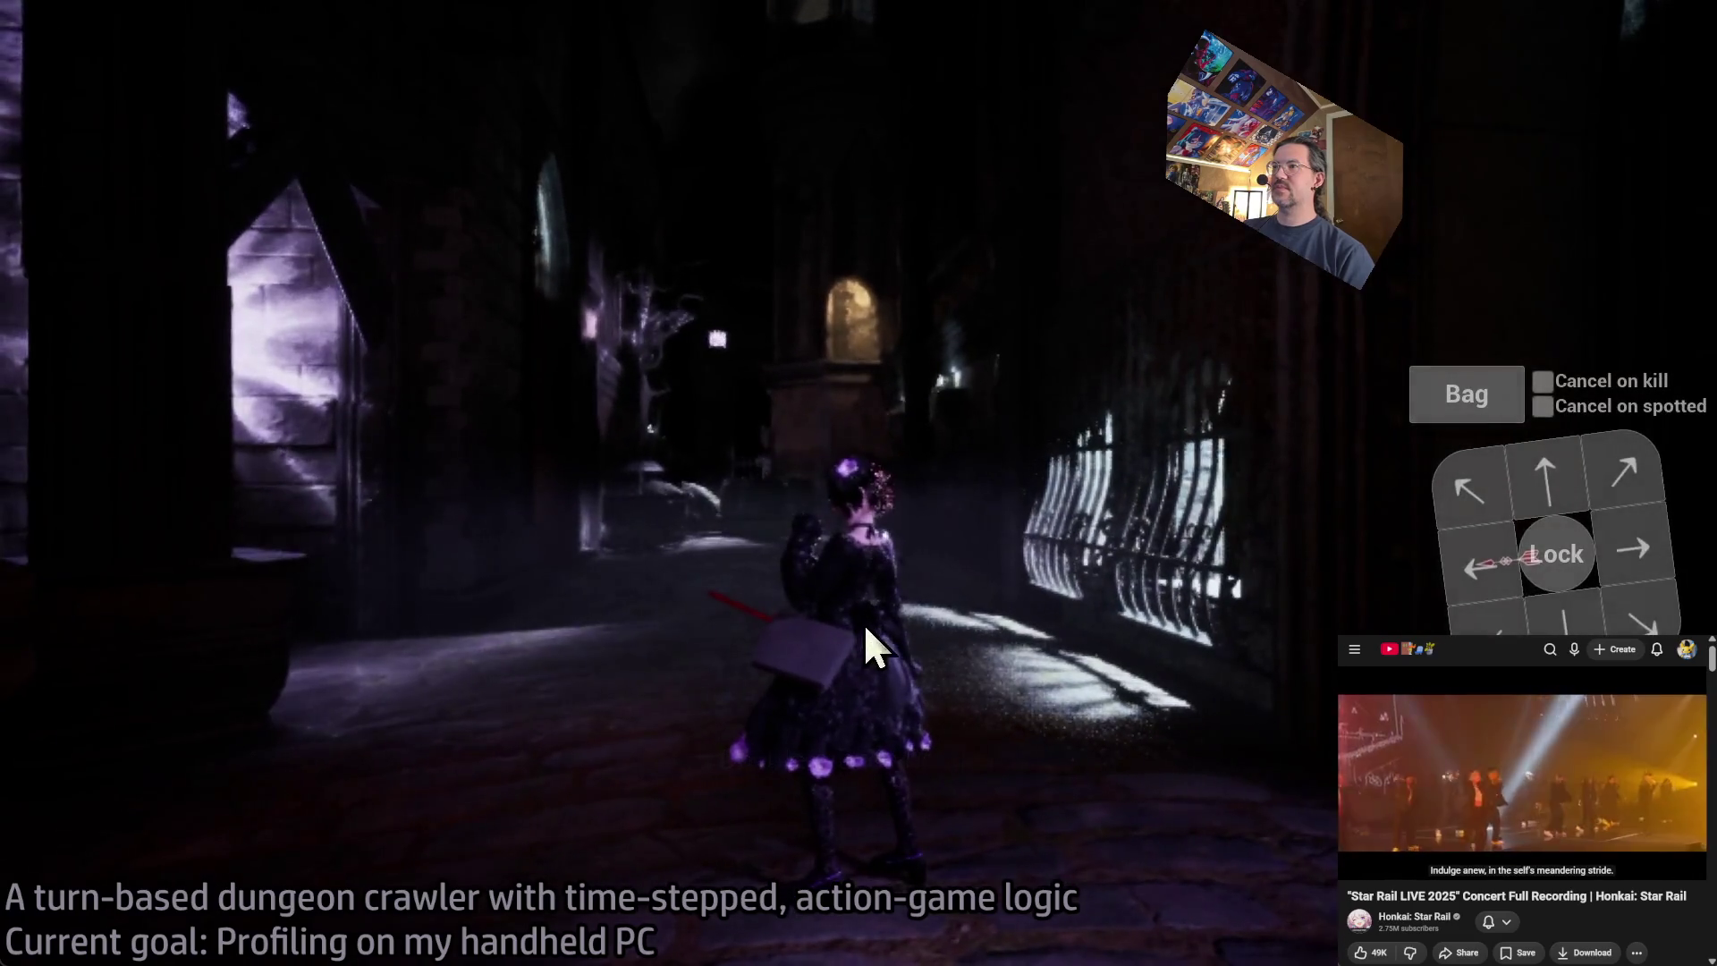
{"action": "mouse_move", "coordinate": [862, 624]}
{"action": "left_mouse_down"}
{"action": "mouse_move", "coordinate": [1156, 619]}
{"action": "mouse_move", "coordinate": [1135, 595]}
{"action": "mouse_move", "coordinate": [420, 568]}
{"action": "left_mouse_up"}
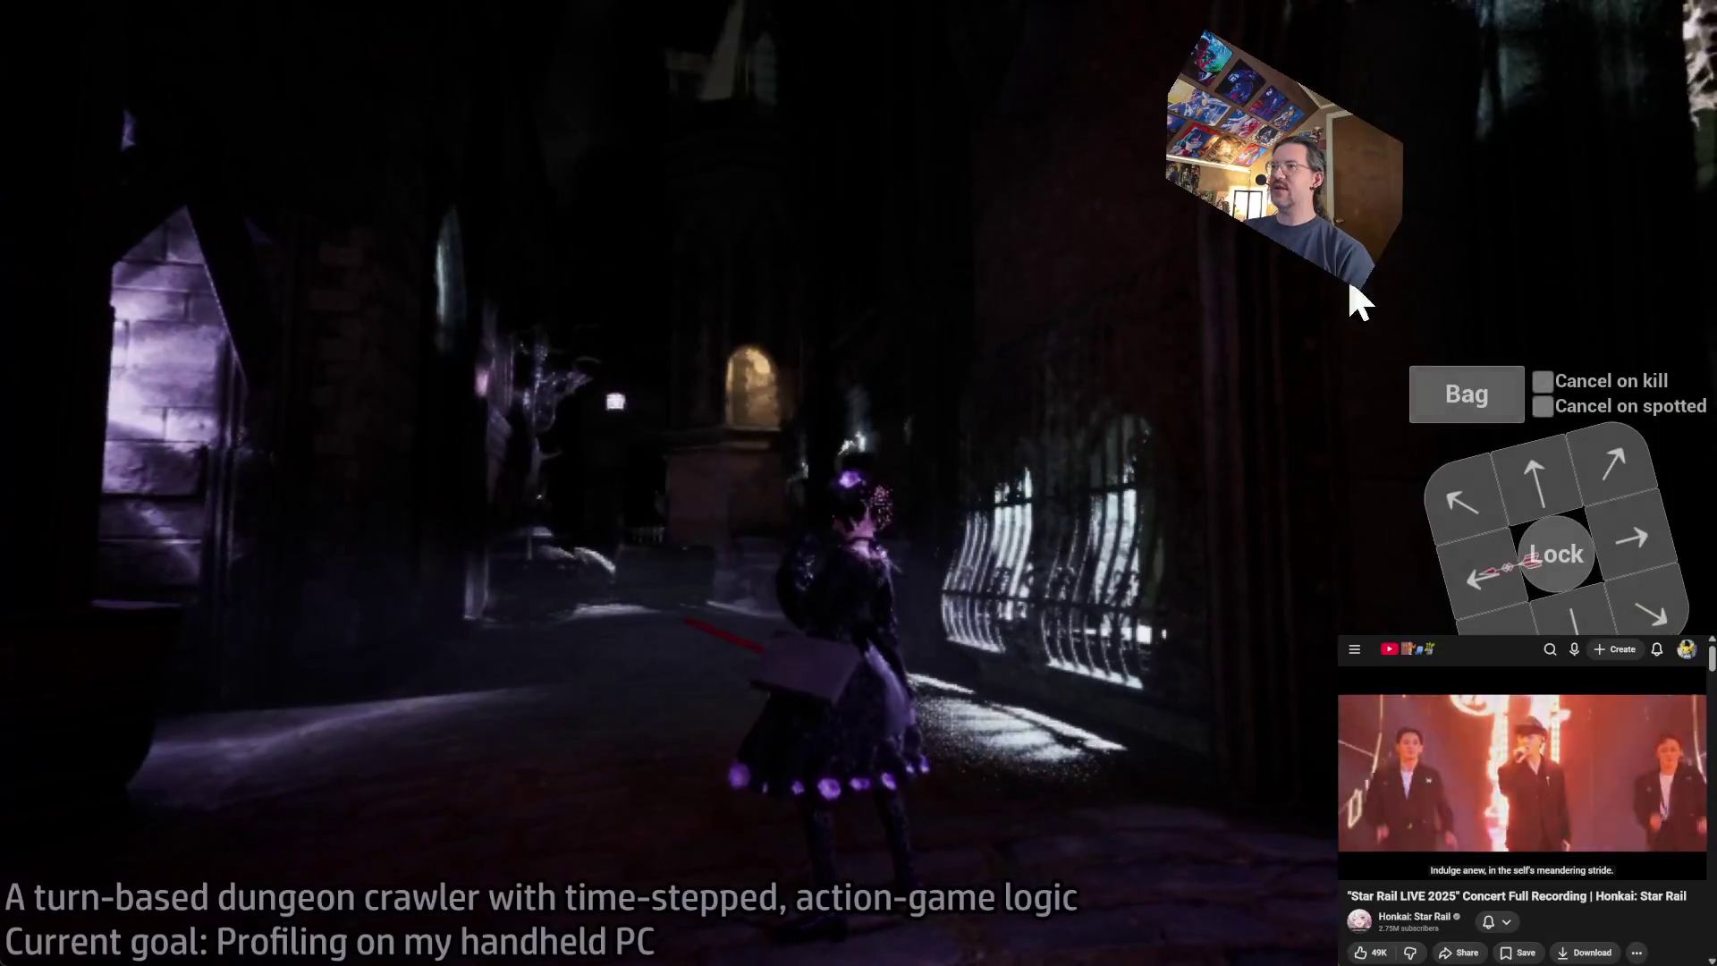
- Try an anti-aliasing option in the graphics settings, close them, and reframe the corridor view
{"action": "left_click", "coordinate": [1659, 49]}
{"action": "left_click", "coordinate": [272, 192]}
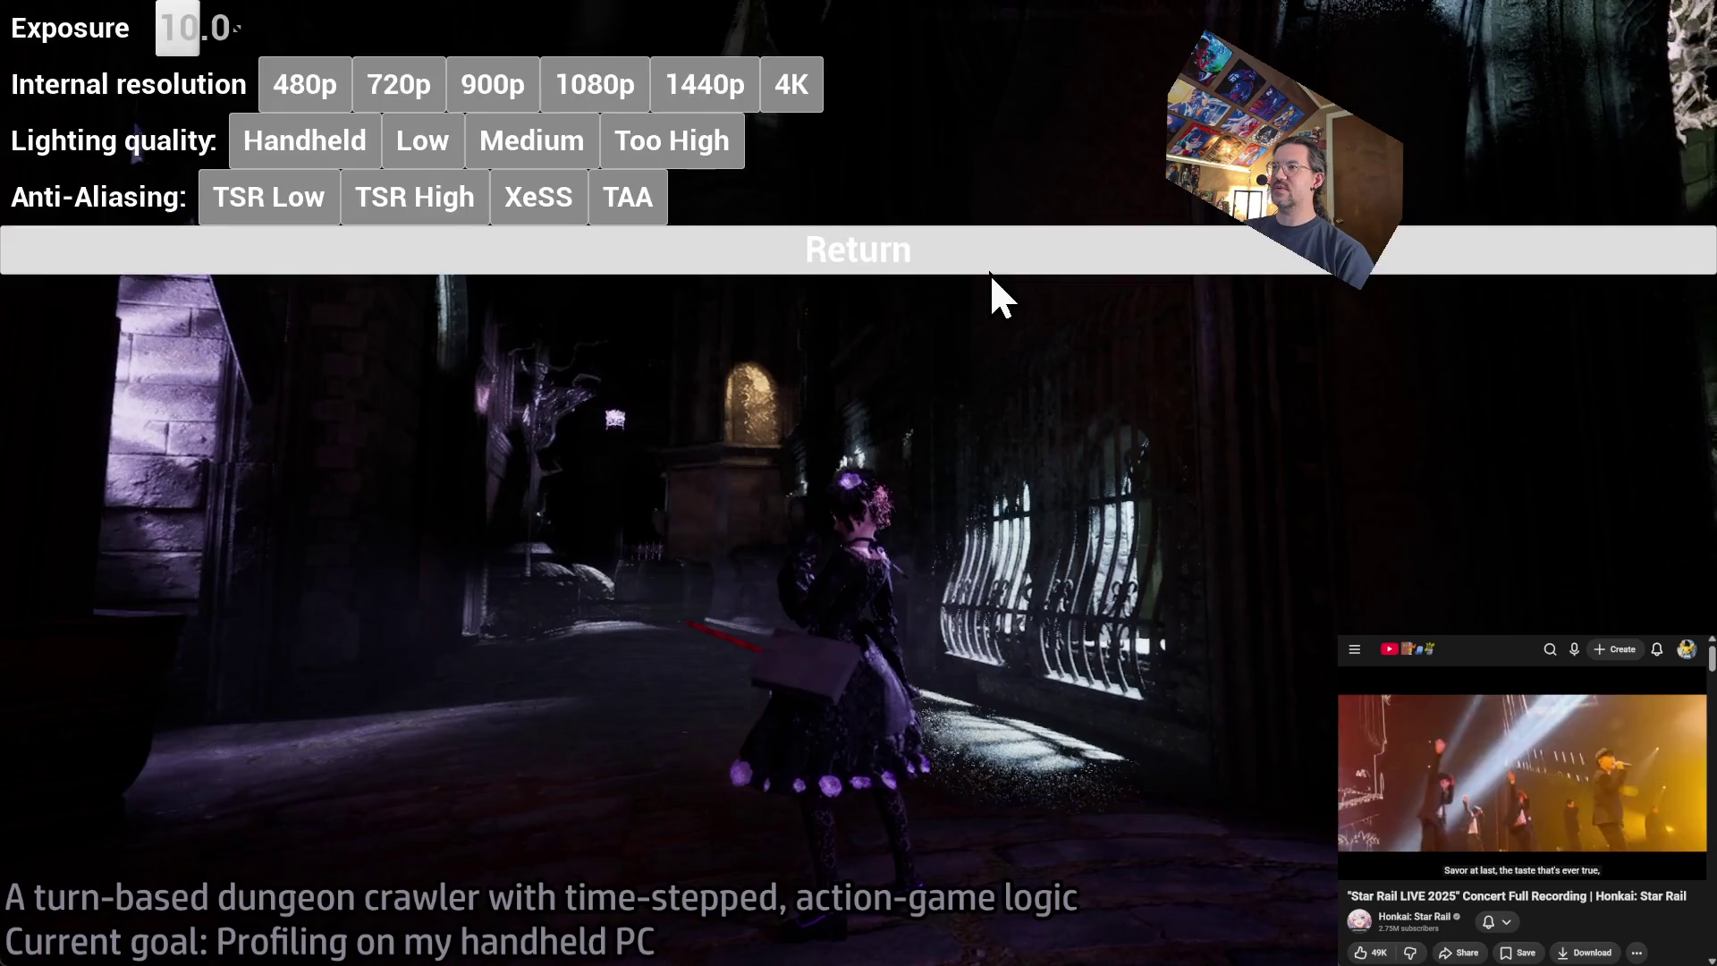
{"action": "left_click", "coordinate": [989, 267]}
{"action": "left_click_drag", "start_coordinate": [1138, 690], "coordinate": [1005, 762]}
{"action": "left_click_drag", "start_coordinate": [1127, 689], "coordinate": [1142, 632]}
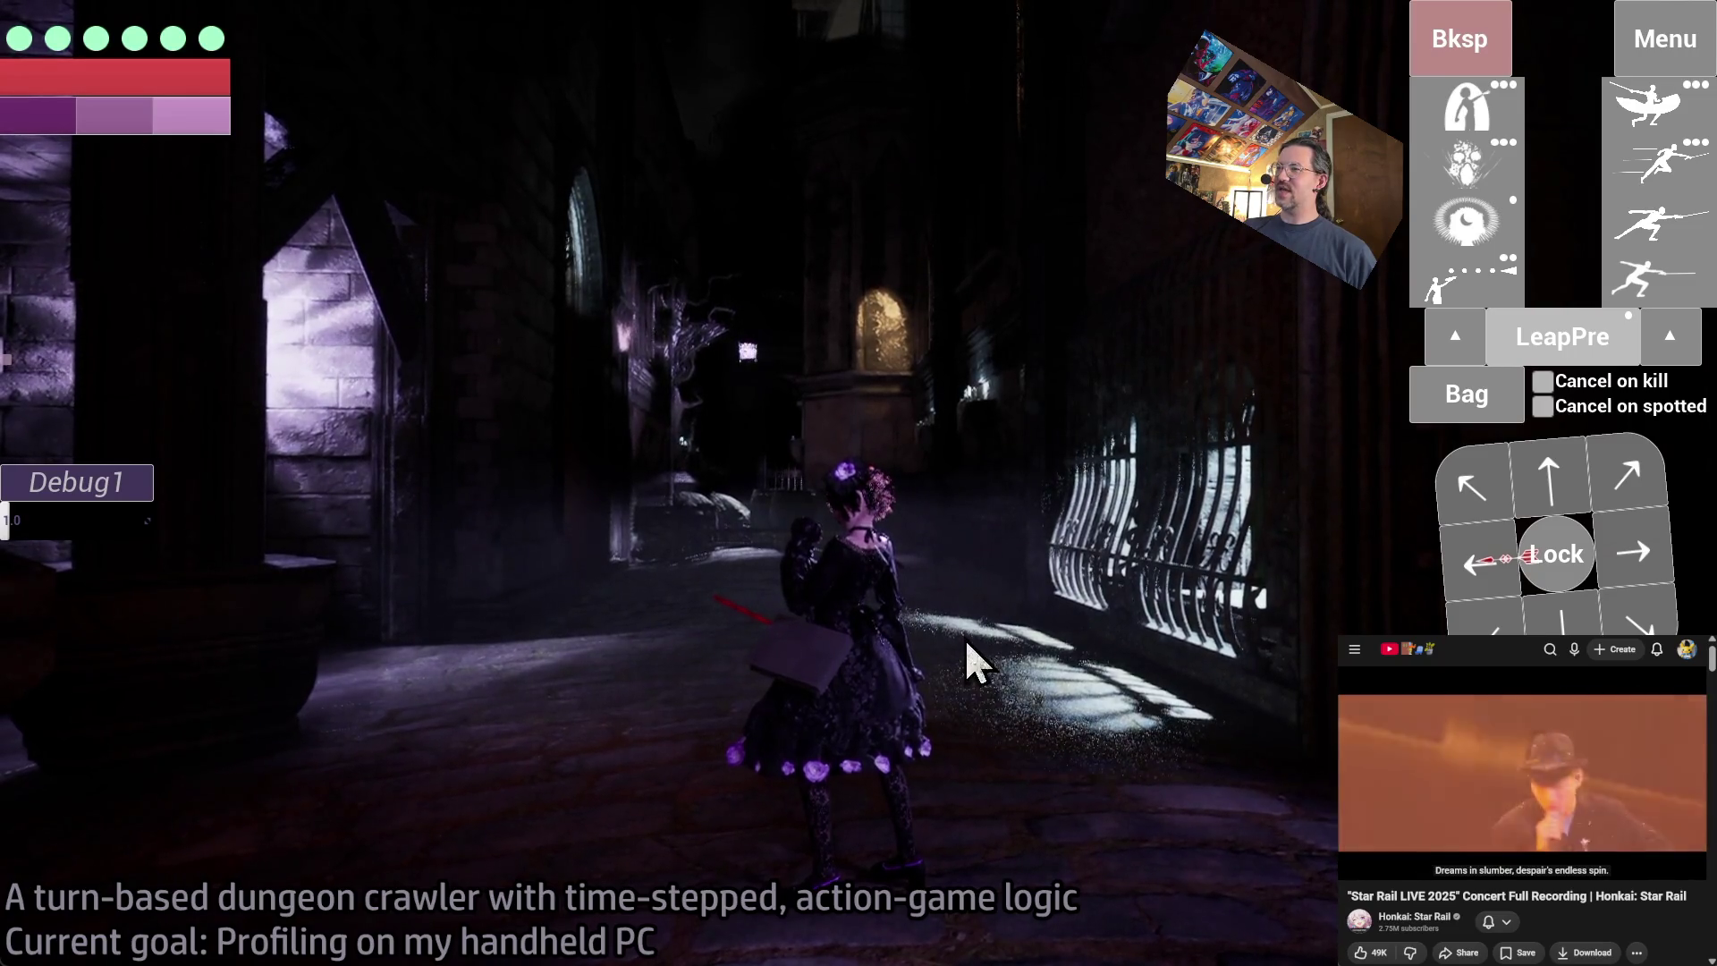
- Check the graphics settings, then queue two forward steps and play them out
{"action": "left_click", "coordinate": [1665, 39]}
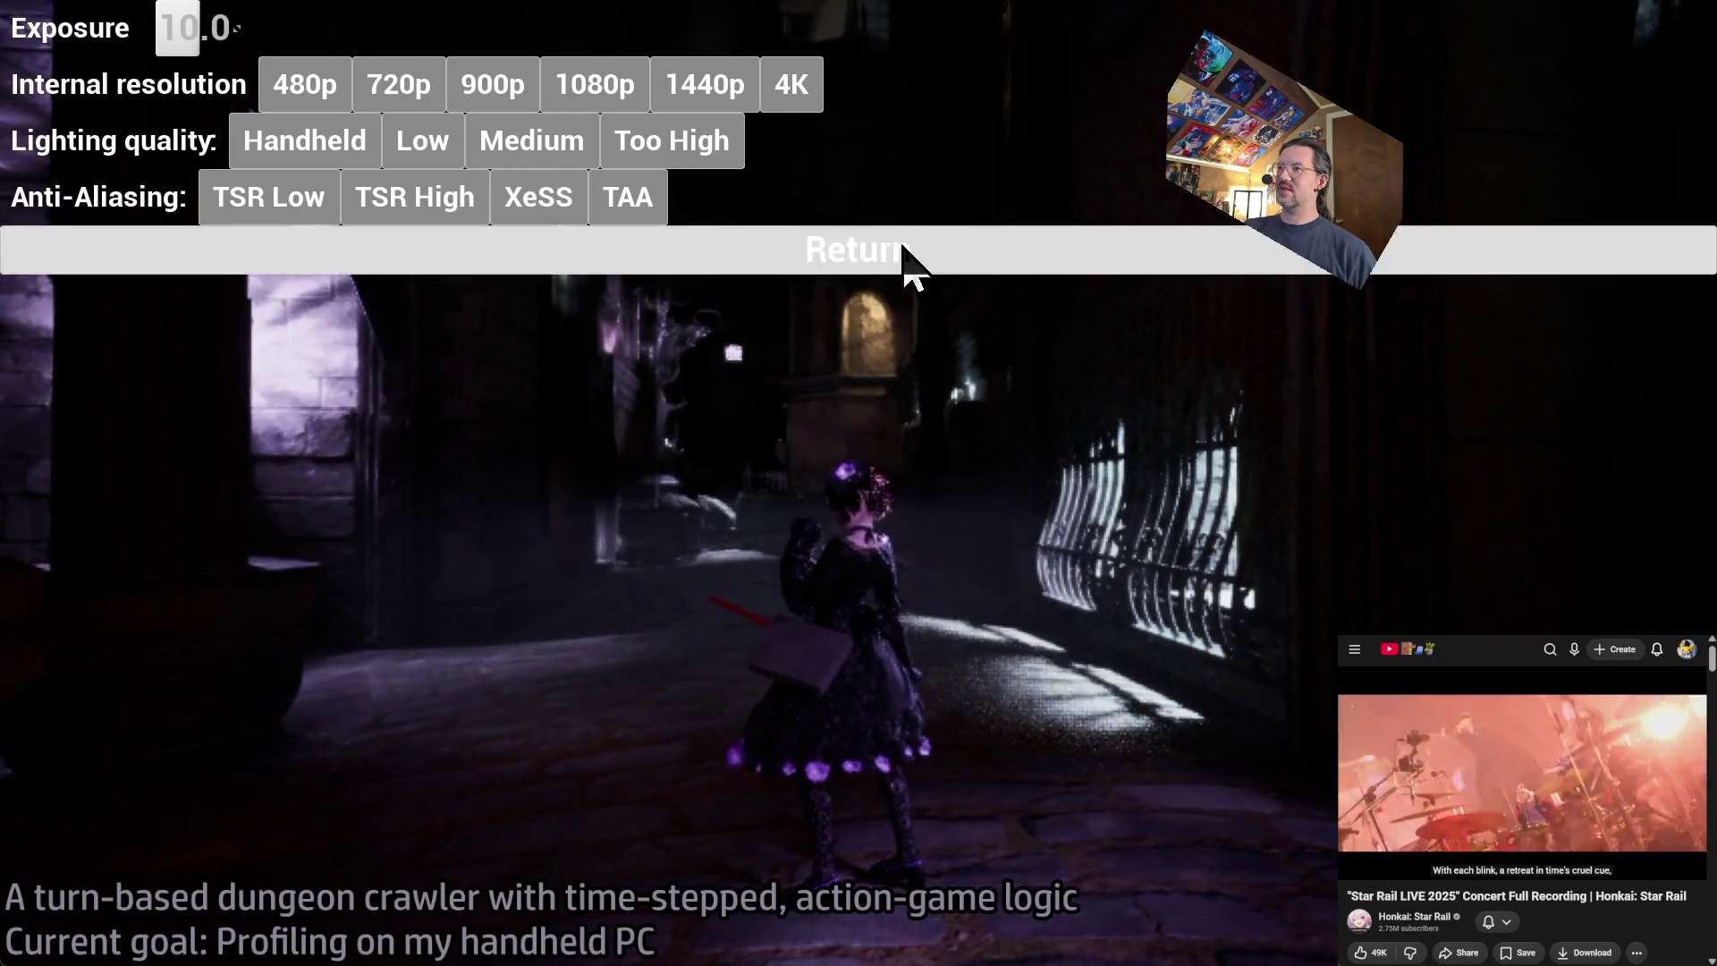
{"action": "left_click", "coordinate": [909, 257]}
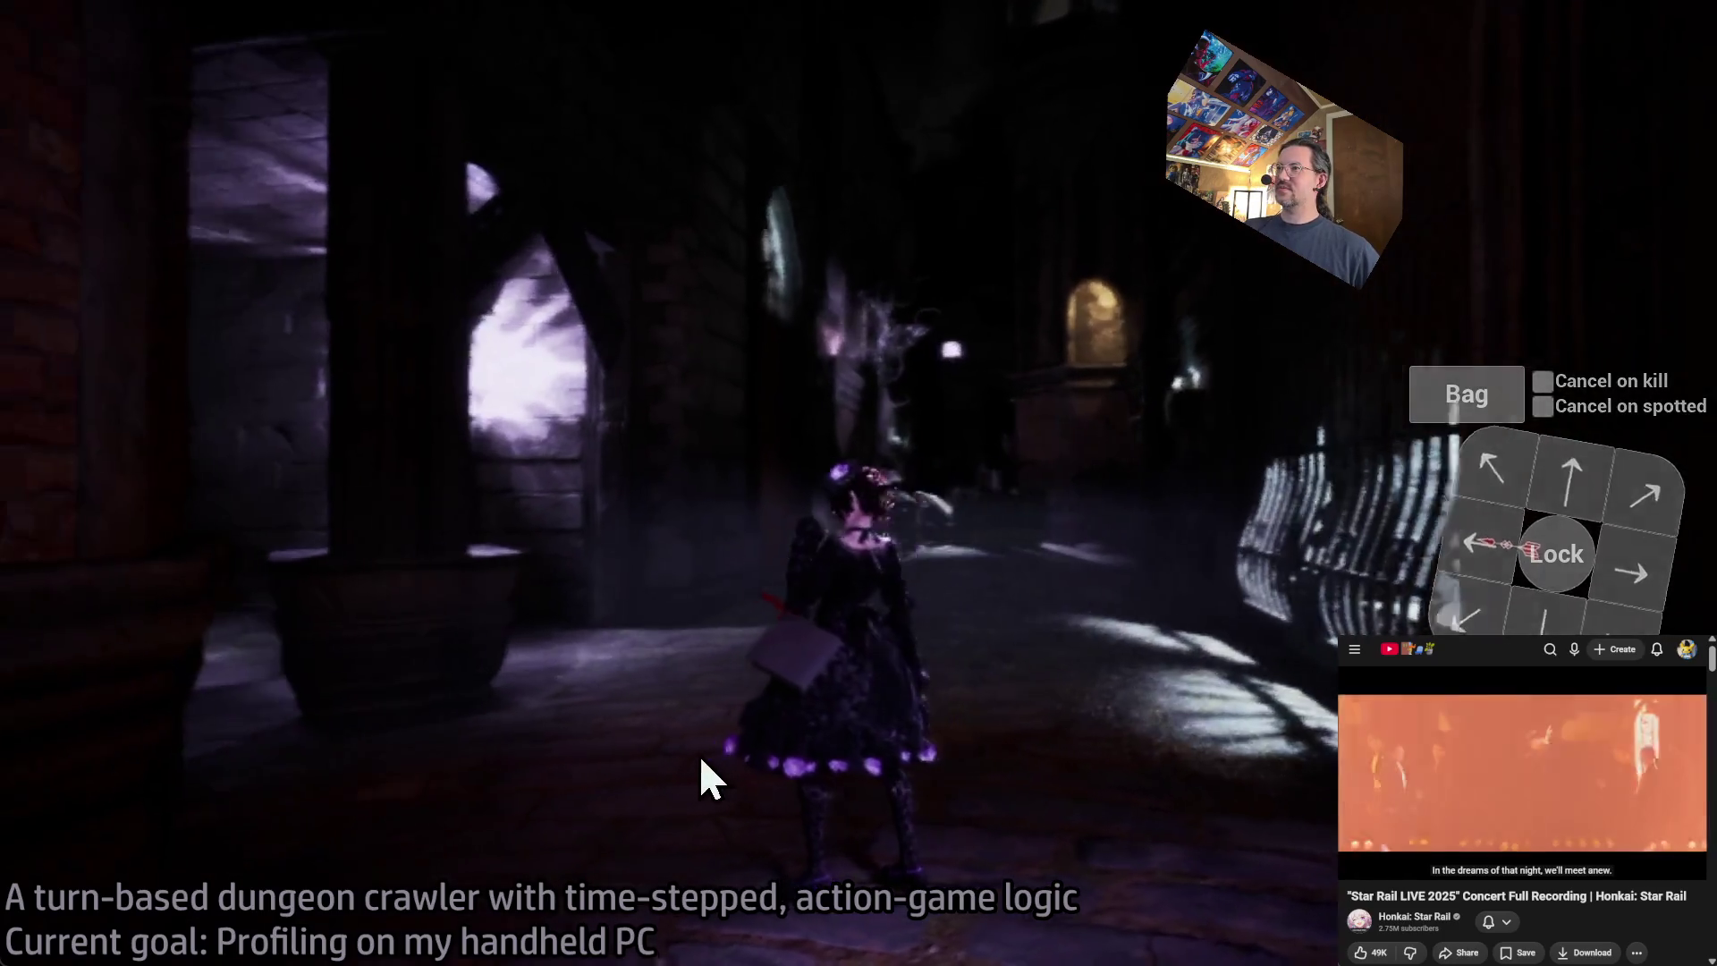
{"action": "left_click", "coordinate": [1566, 465]}
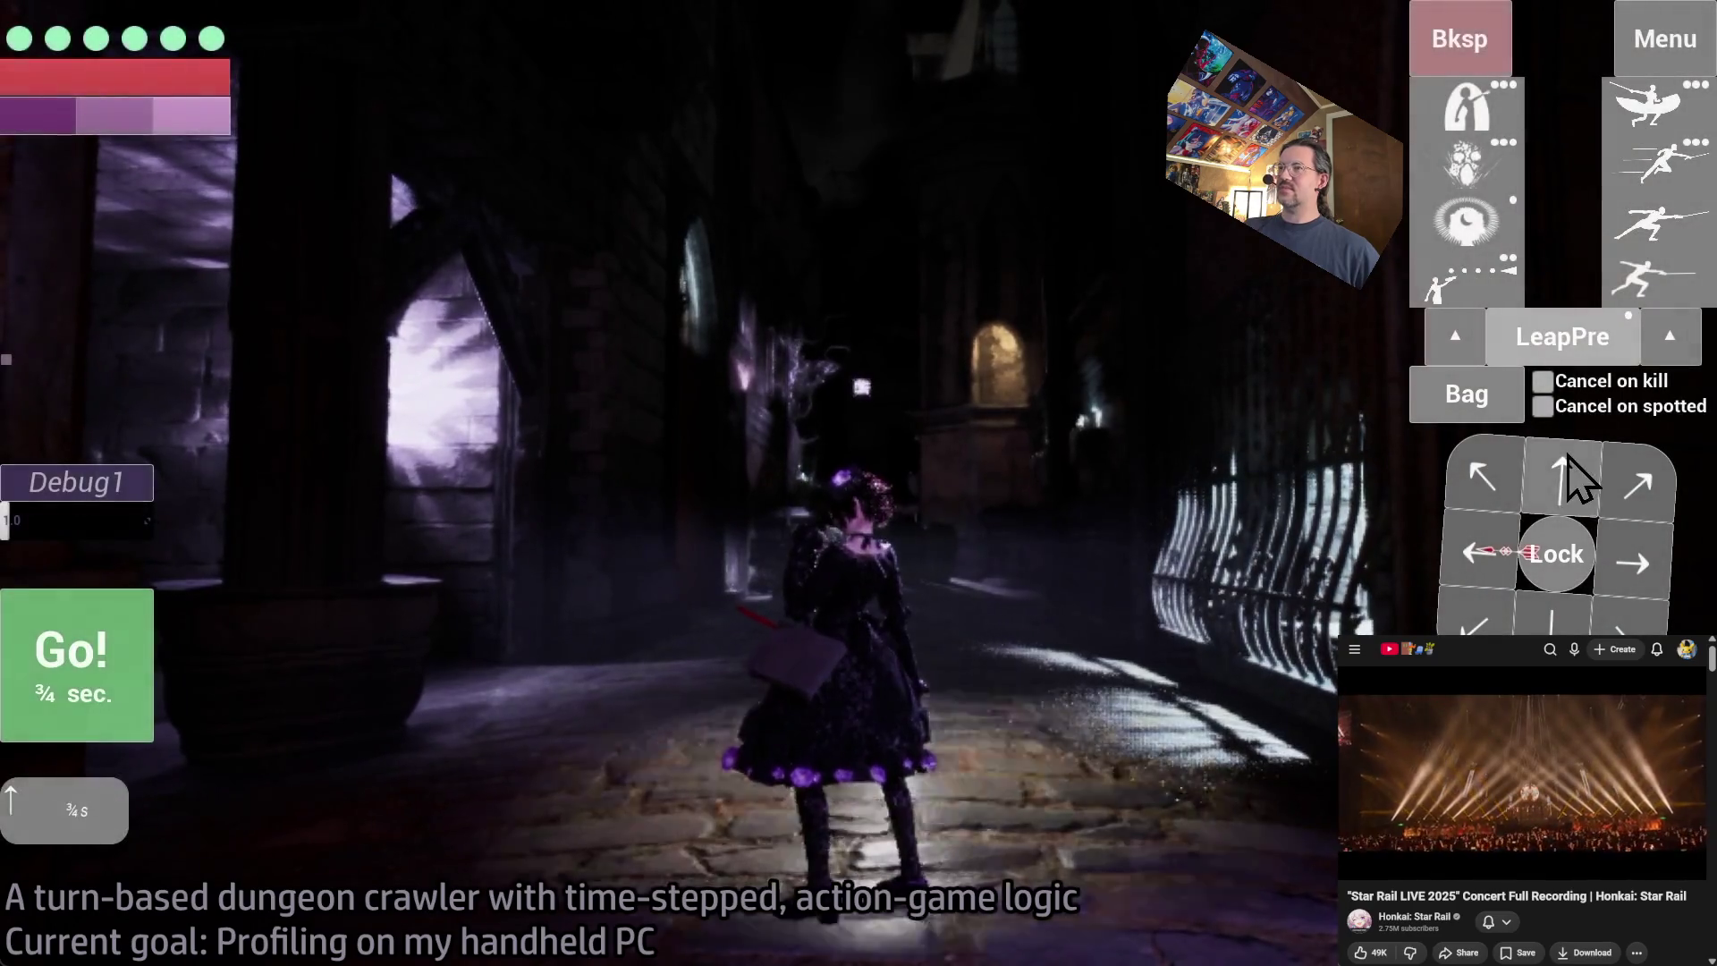
{"action": "left_click", "coordinate": [1567, 465]}
{"action": "left_click", "coordinate": [116, 675]}
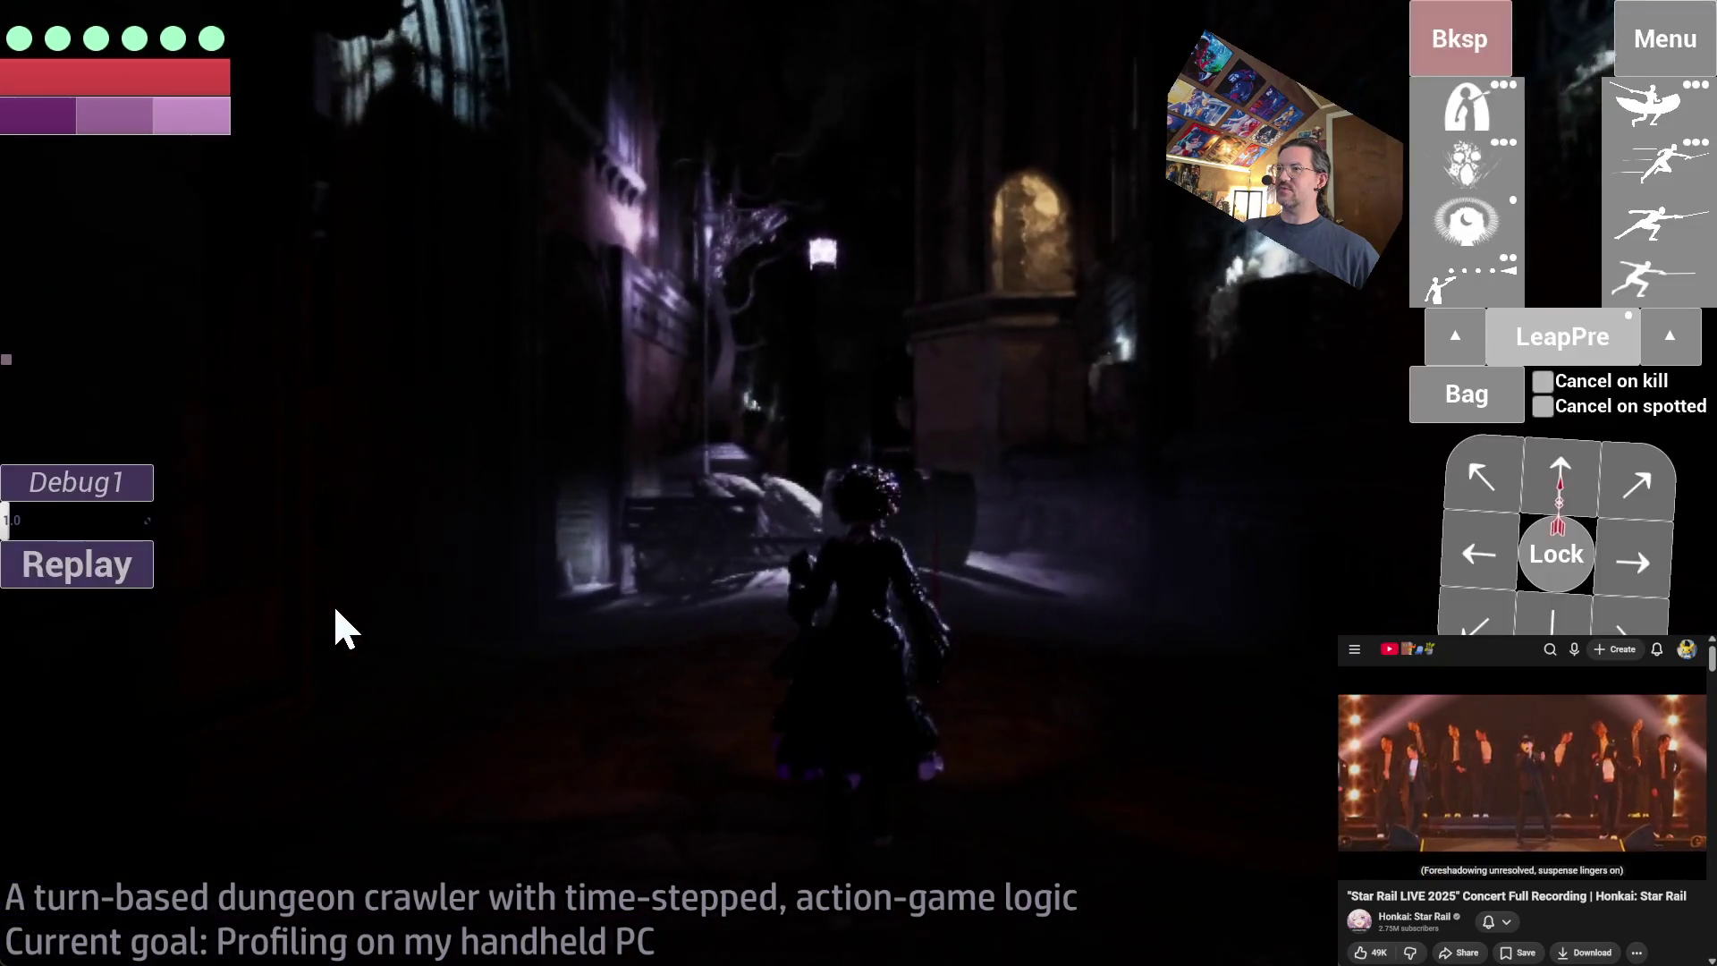
- Queue further moves including a step left, swinging the camera, and play out the turns
{"action": "left_click", "coordinate": [1557, 465]}
{"action": "mouse_move", "coordinate": [1440, 498]}
{"action": "left_mouse_down"}
{"action": "mouse_move", "coordinate": [605, 548]}
{"action": "mouse_move", "coordinate": [823, 567]}
{"action": "left_mouse_up"}
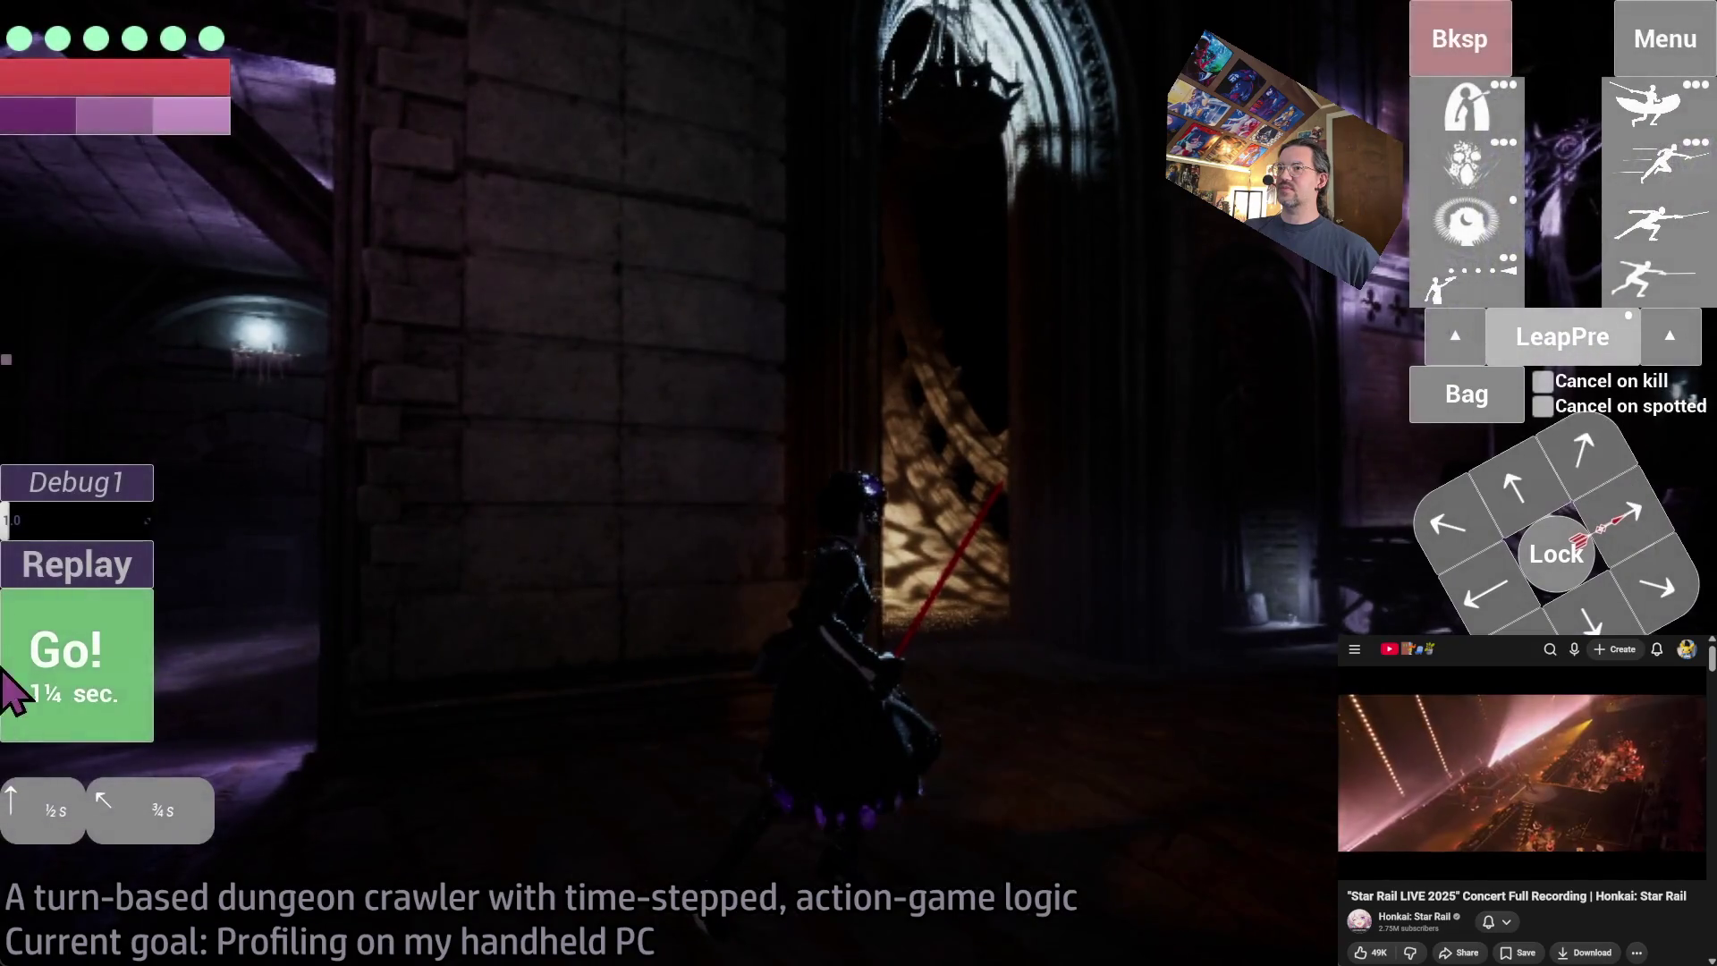
{"action": "left_click", "coordinate": [36, 682]}
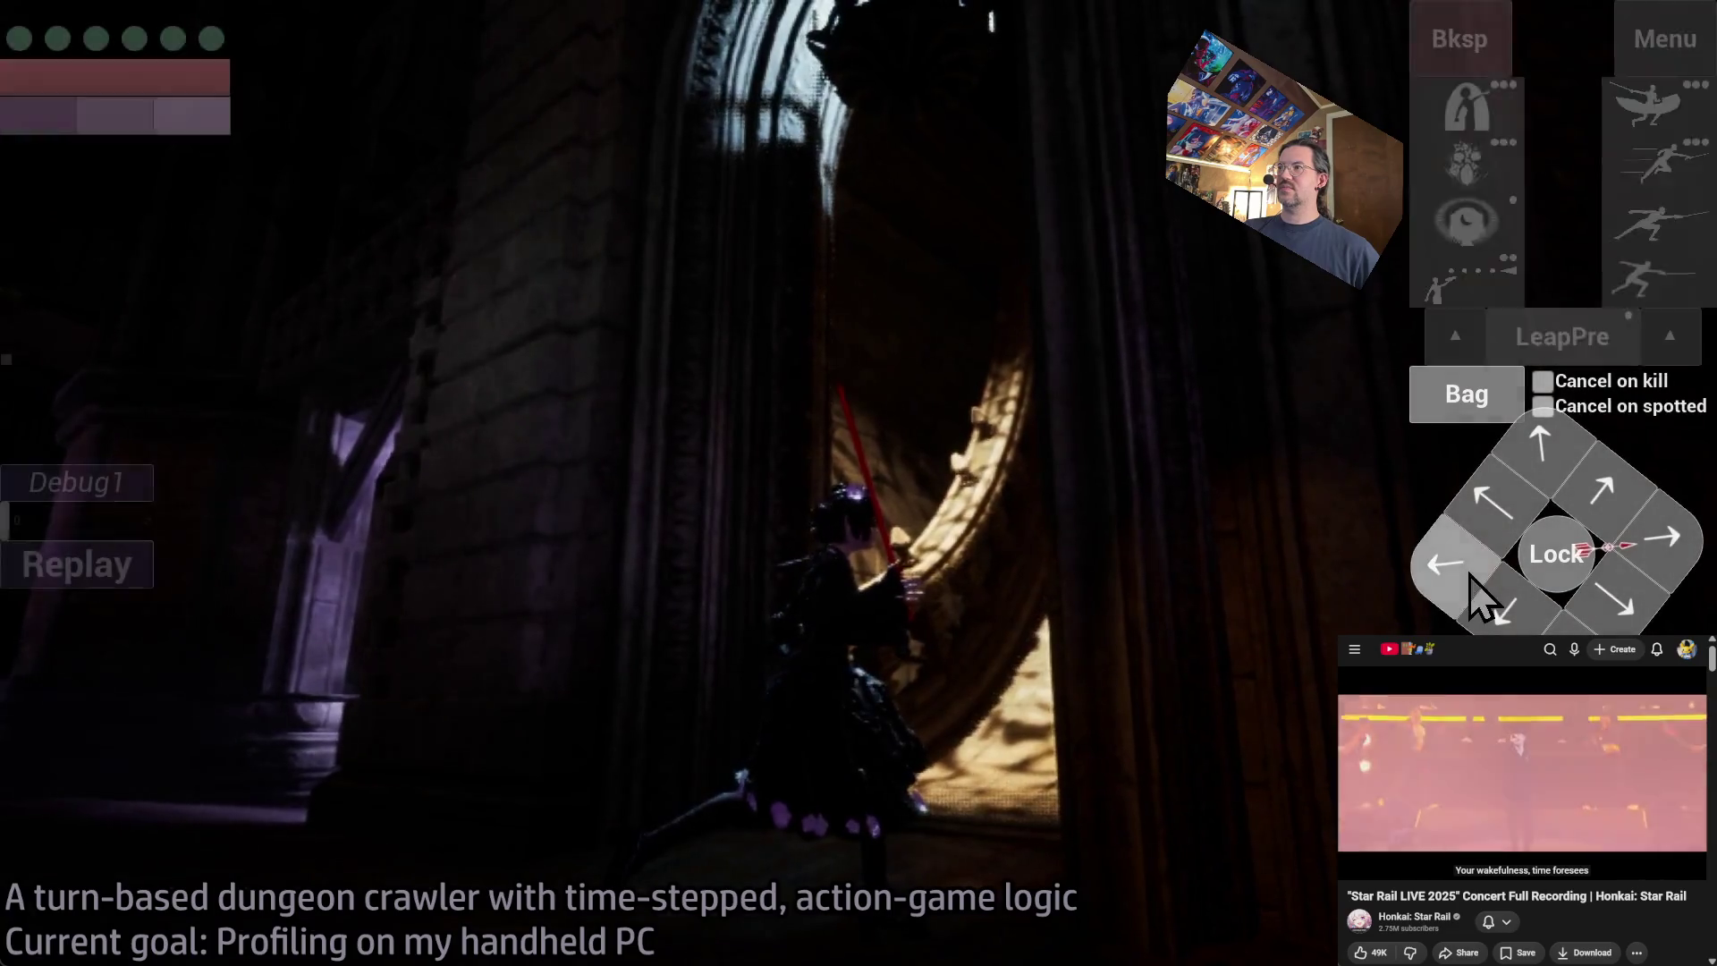
{"action": "left_click", "coordinate": [1476, 594]}
{"action": "left_click", "coordinate": [1681, 50]}
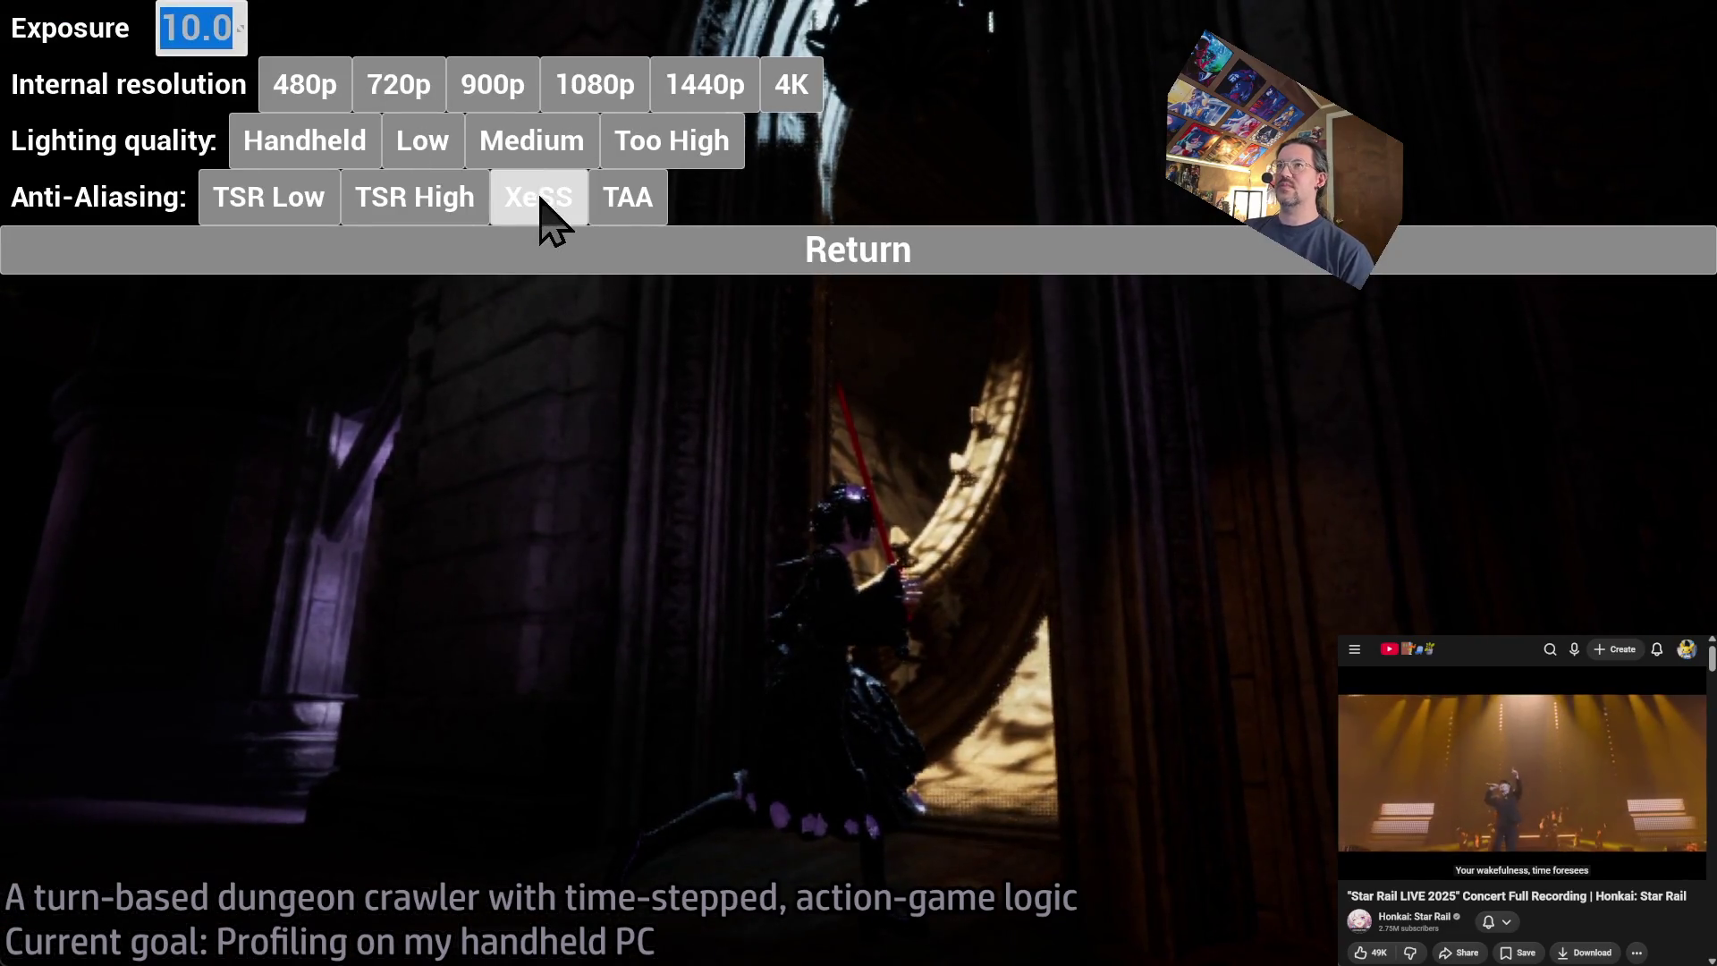
{"action": "left_click", "coordinate": [696, 259]}
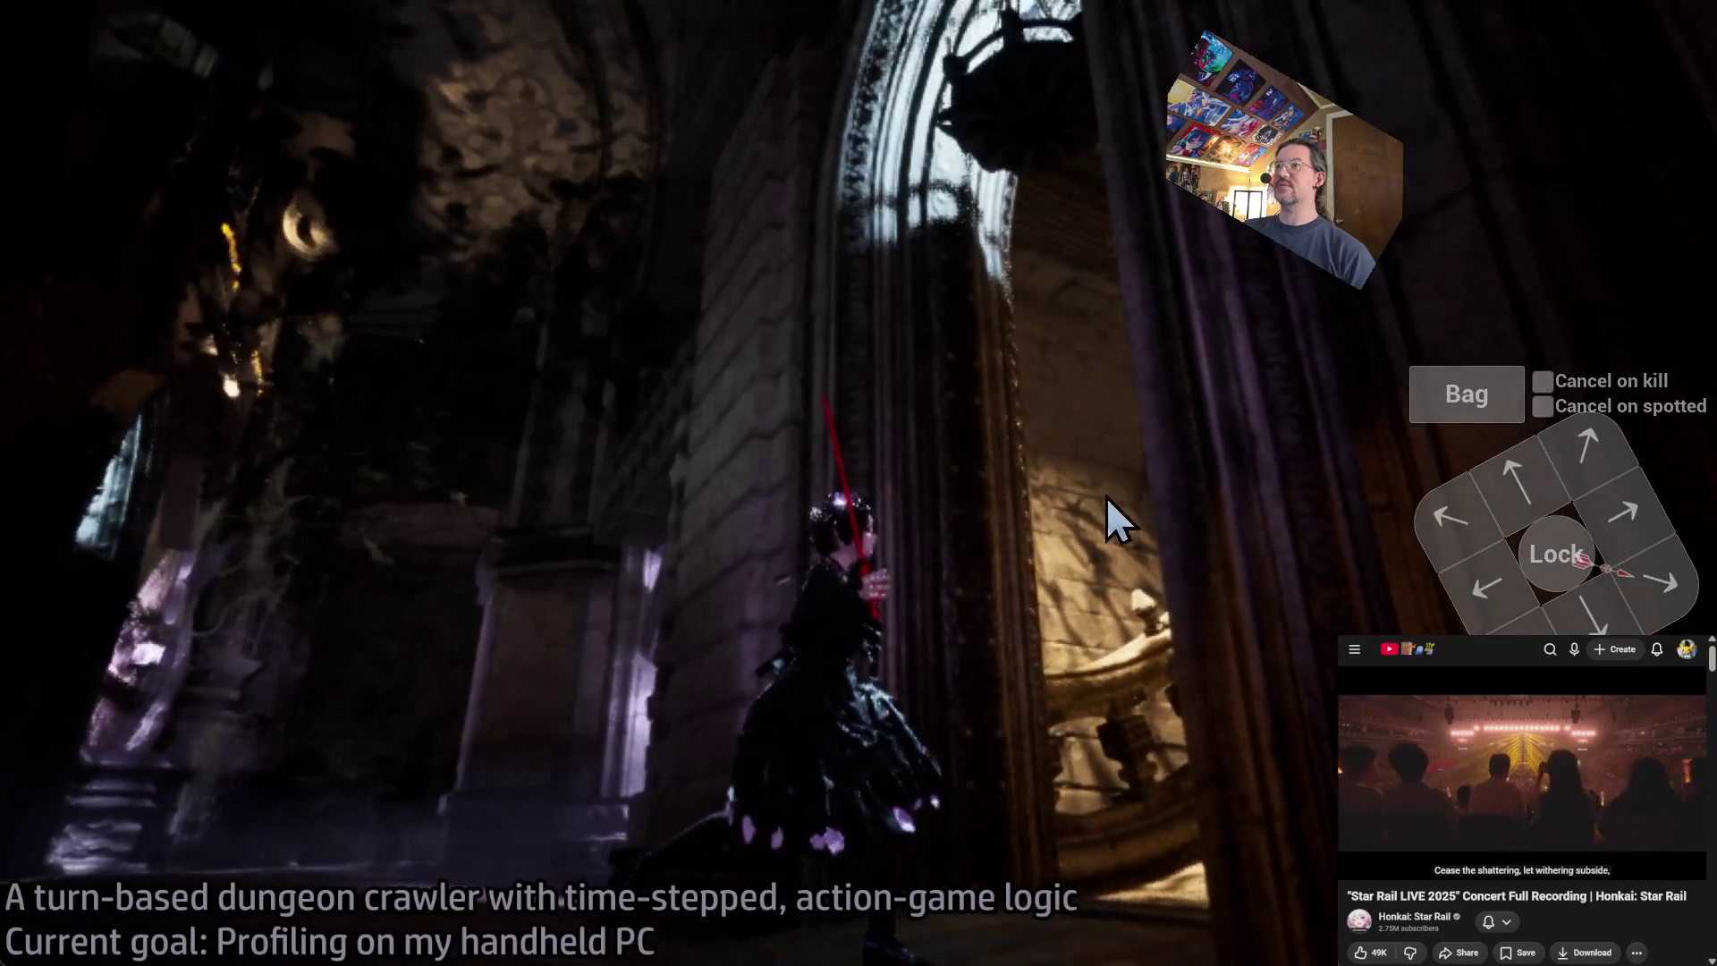
{"action": "left_click", "coordinate": [63, 666]}
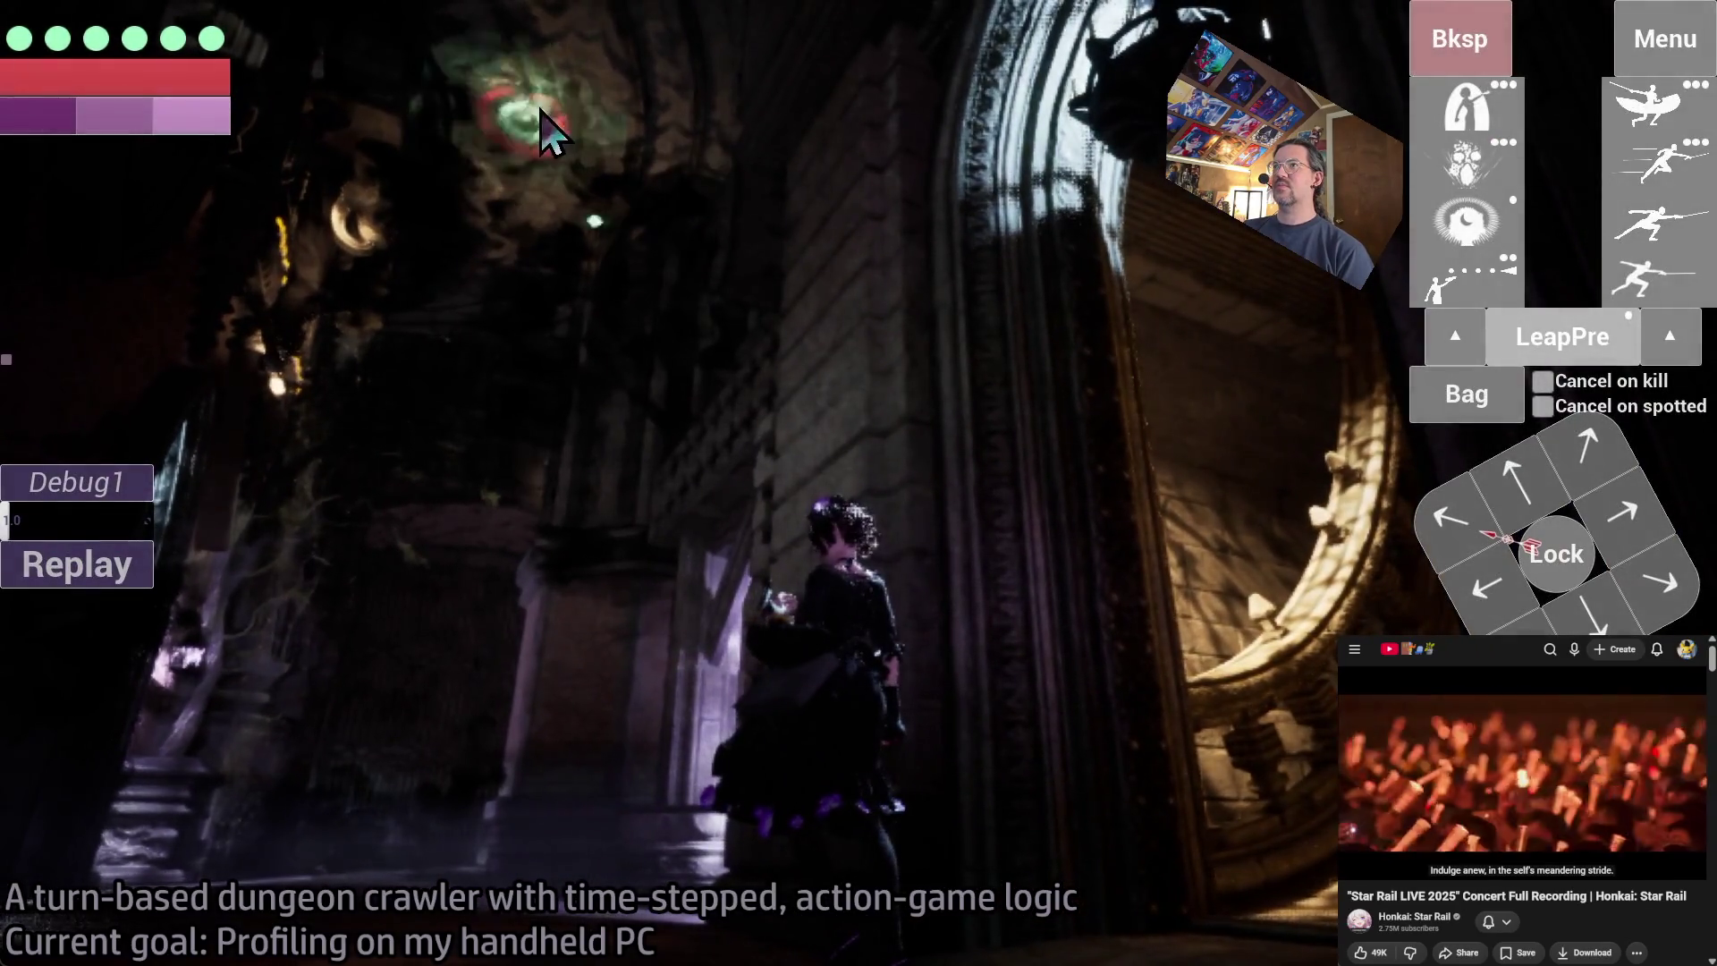
{"action": "mouse_move", "coordinate": [140, 523]}
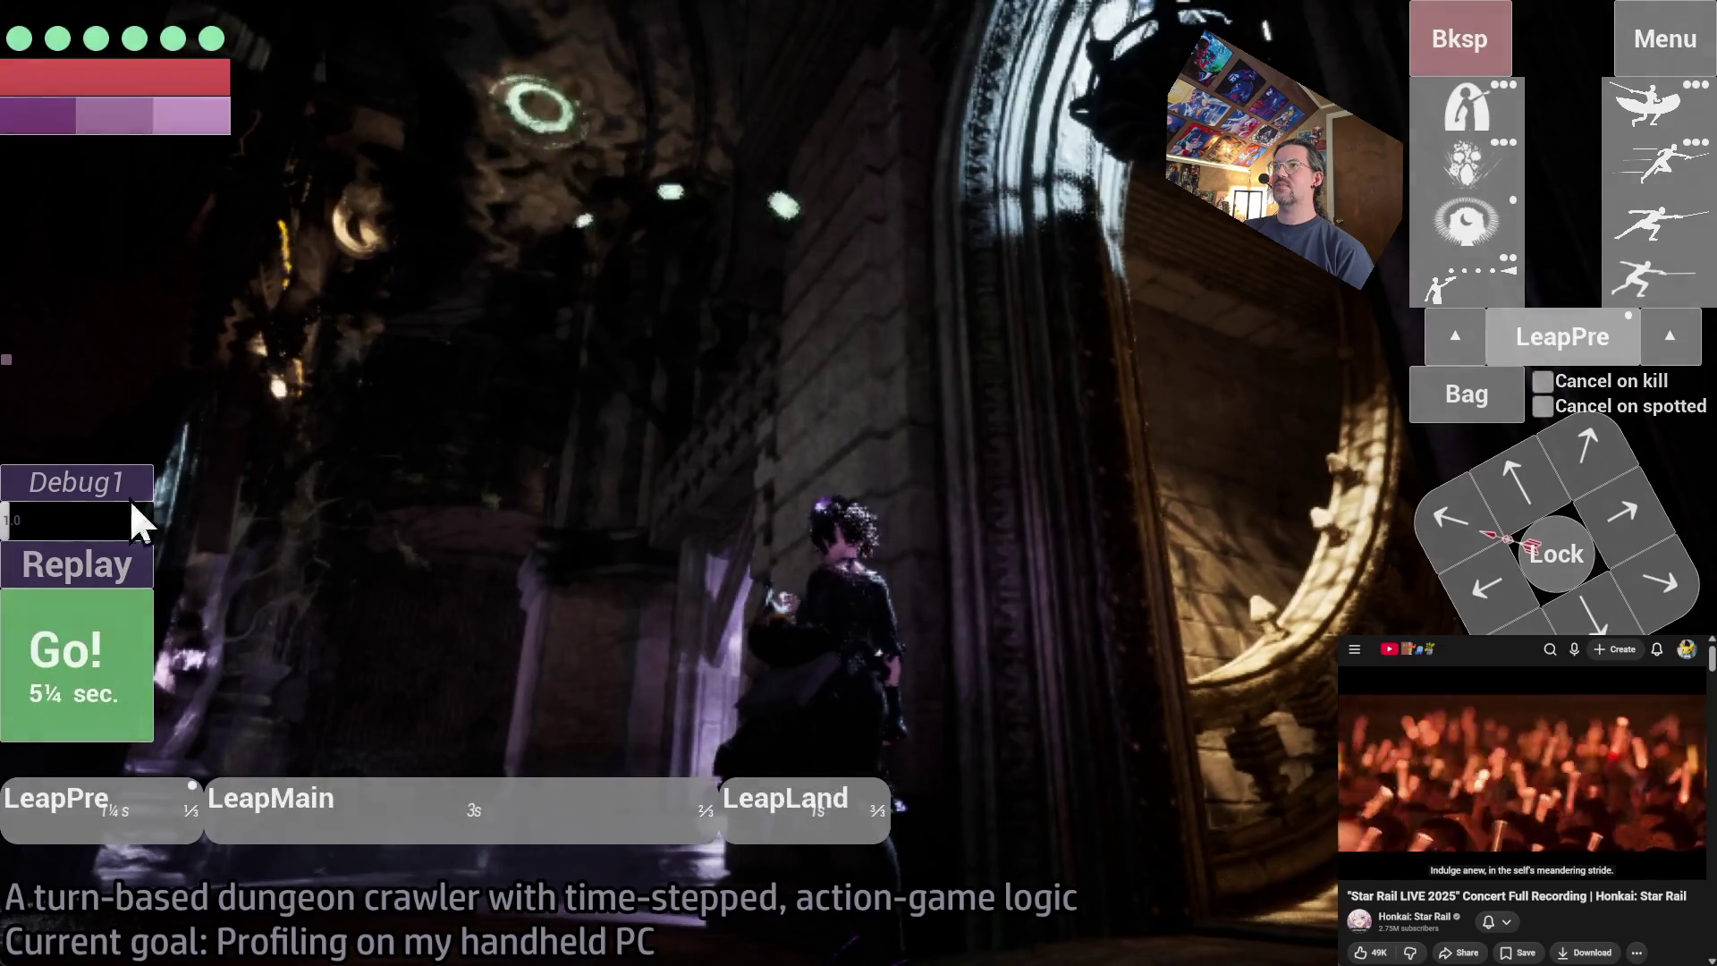
{"action": "left_click", "coordinate": [126, 689]}
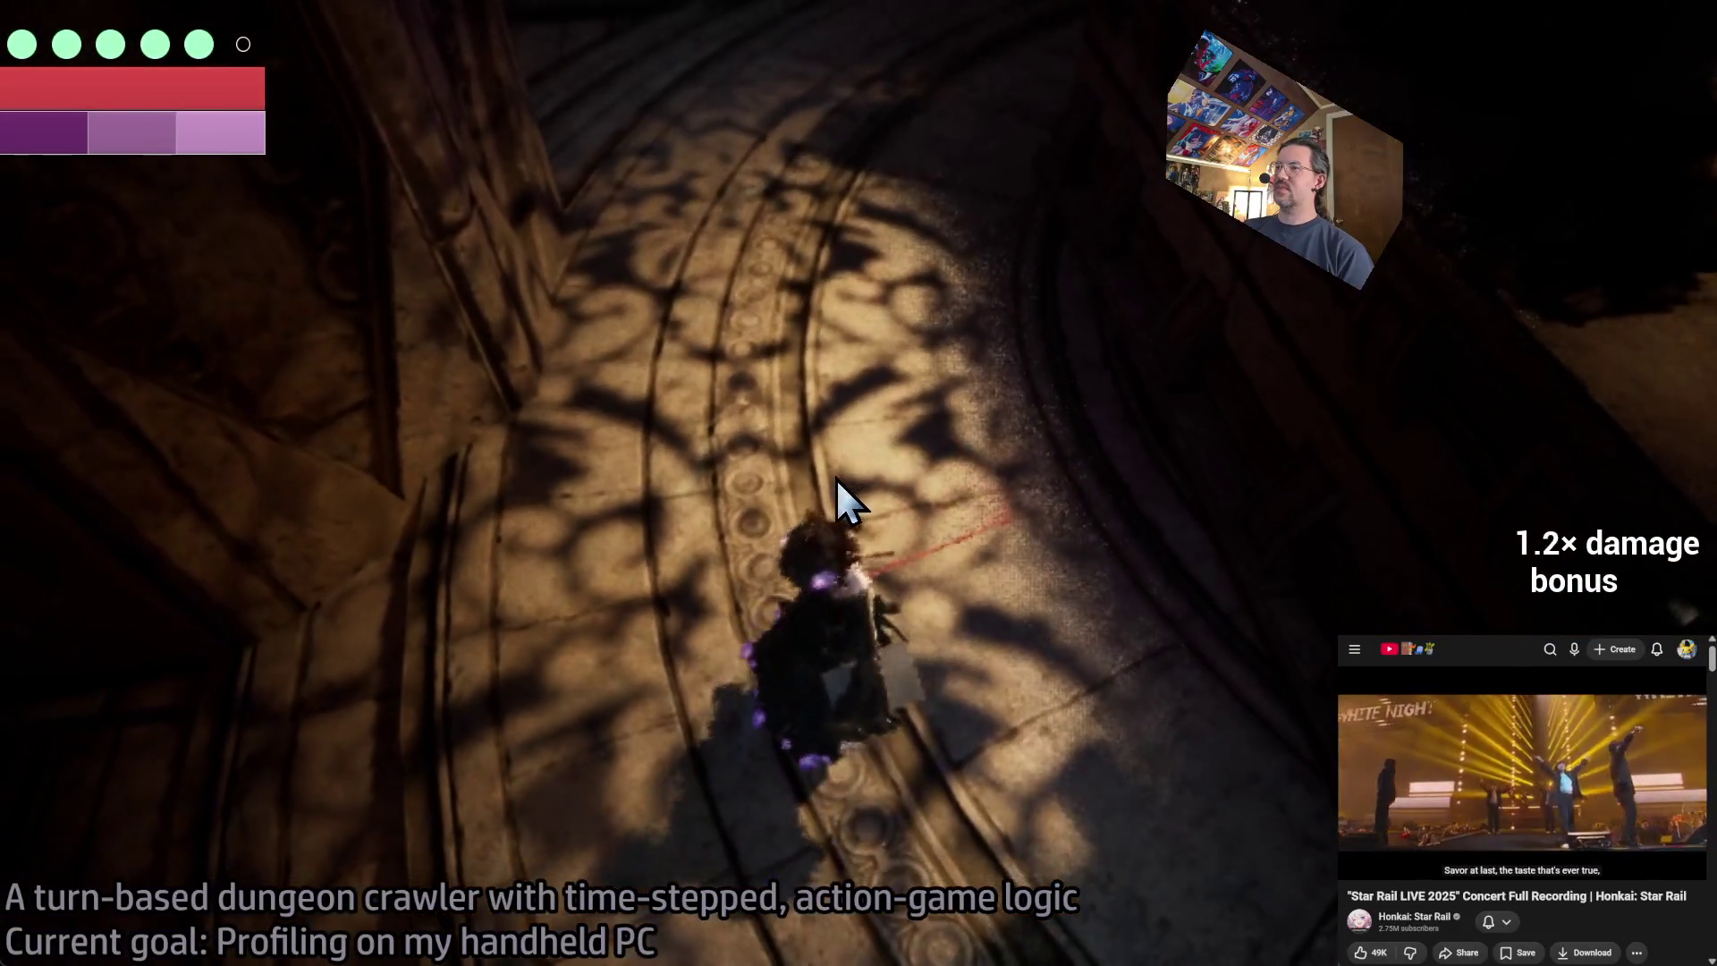
- Swing the camera behind the character and play queued steps rightward onto the sunlit walkway
{"action": "mouse_move", "coordinate": [851, 438]}
{"action": "left_mouse_down"}
{"action": "mouse_move", "coordinate": [896, 199]}
{"action": "mouse_move", "coordinate": [878, 269]}
{"action": "mouse_move", "coordinate": [1409, 228]}
{"action": "mouse_move", "coordinate": [1099, 518]}
{"action": "mouse_move", "coordinate": [1069, 518]}
{"action": "mouse_move", "coordinate": [1575, 526]}
{"action": "mouse_move", "coordinate": [1360, 621]}
{"action": "mouse_move", "coordinate": [1494, 593]}
{"action": "left_mouse_up"}
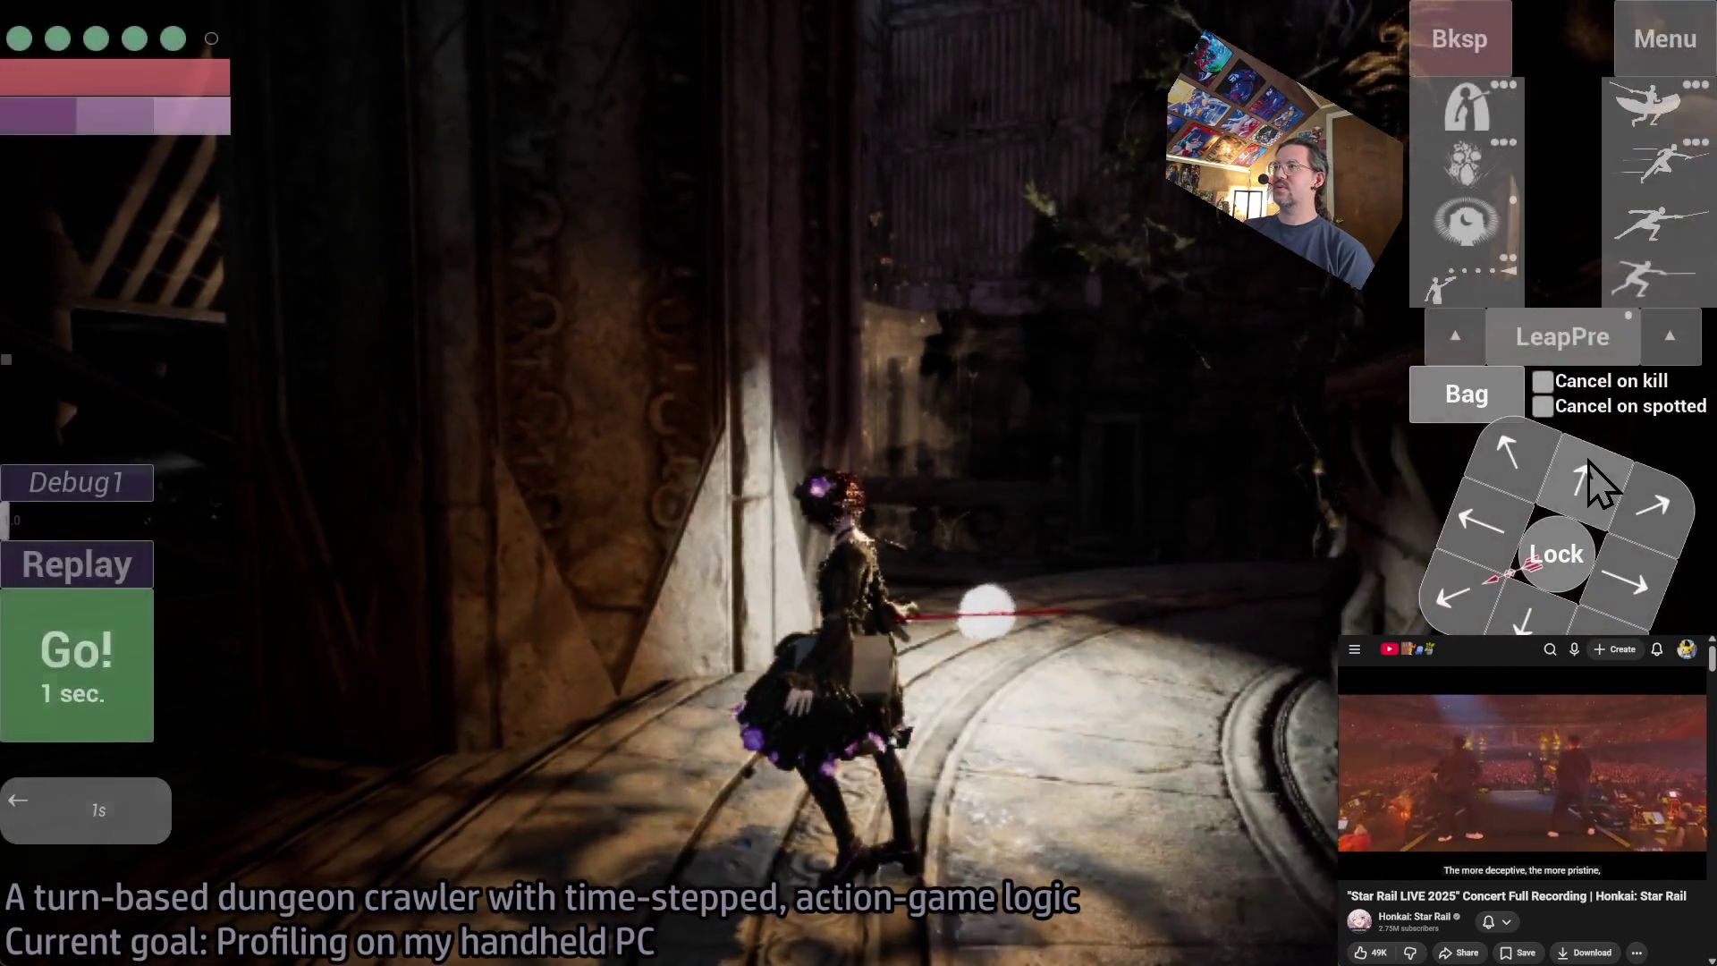
{"action": "left_click", "coordinate": [1592, 483]}
{"action": "left_click", "coordinate": [130, 694]}
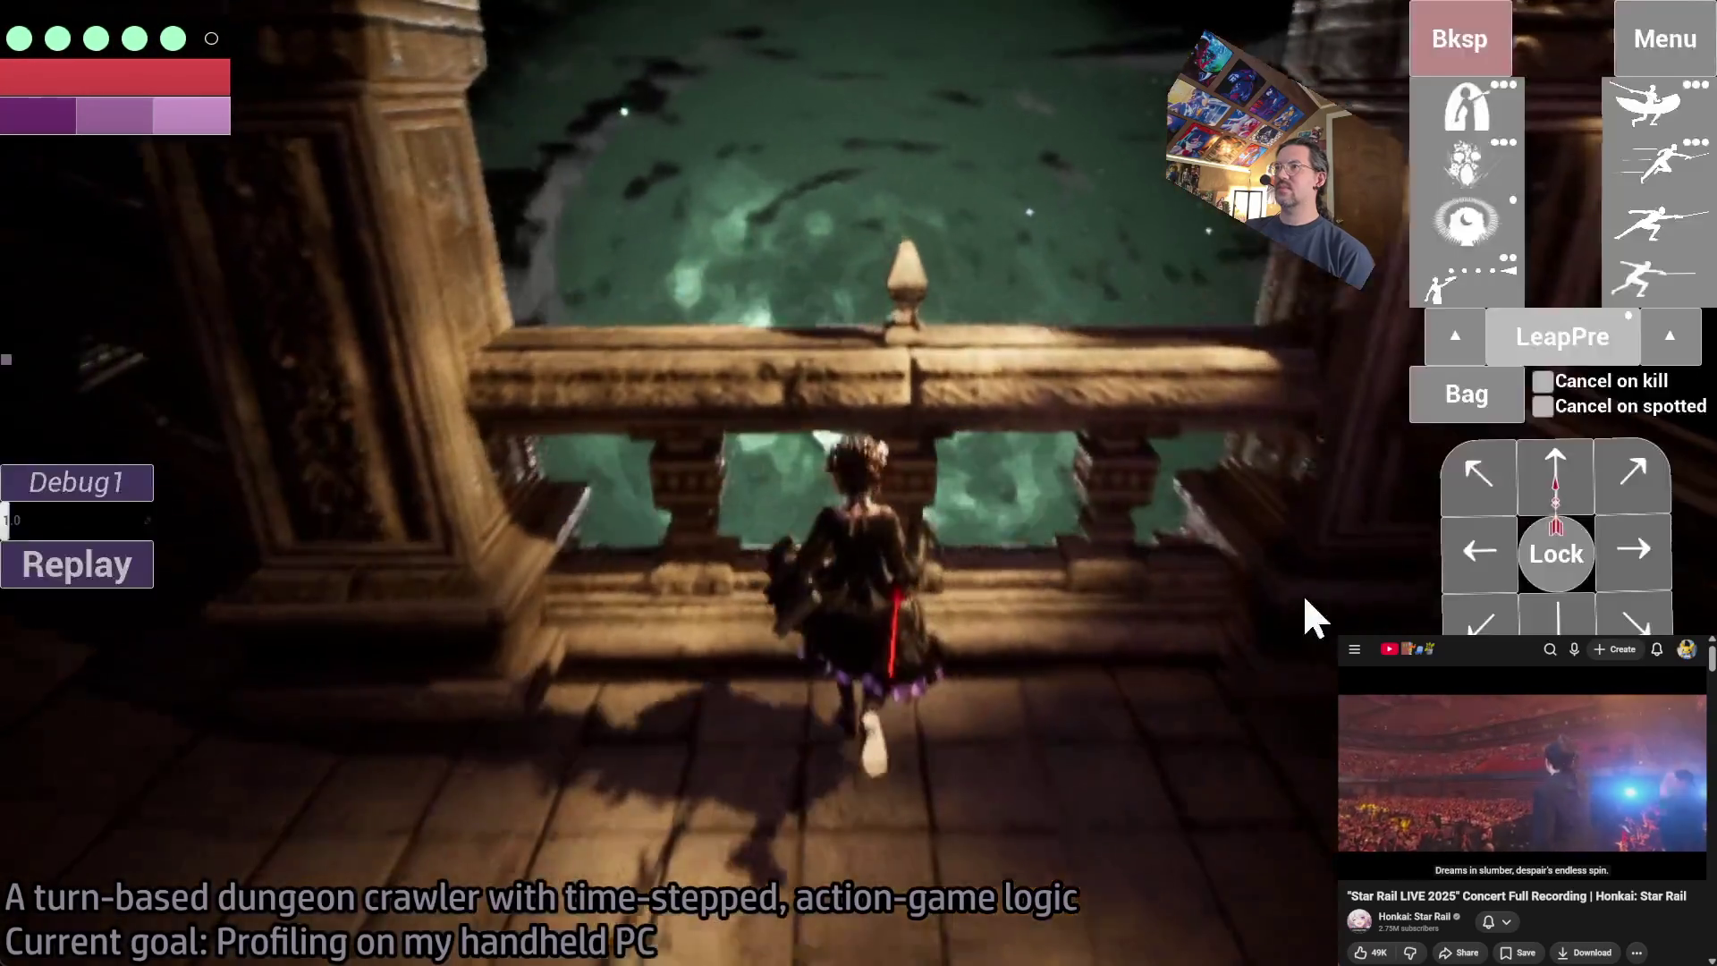
{"action": "key", "text": "9"}
{"action": "key", "text": "6"}
{"action": "key", "text": "6"}
{"action": "key", "text": "6"}
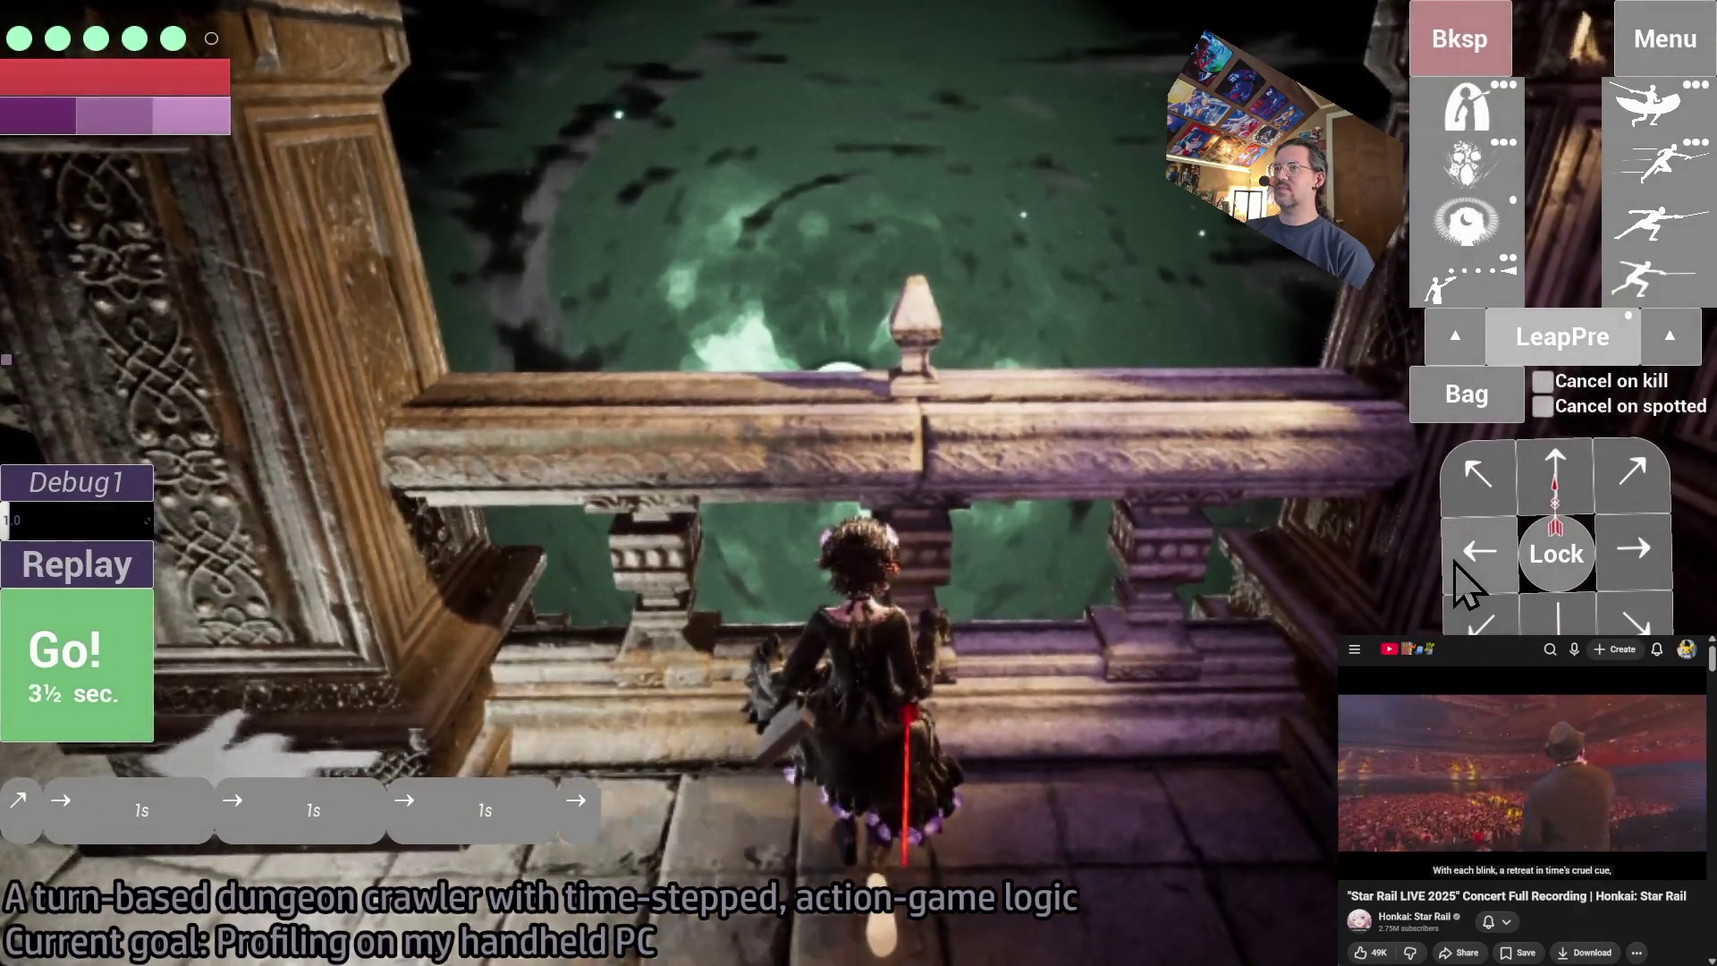
{"action": "left_click", "coordinate": [95, 669]}
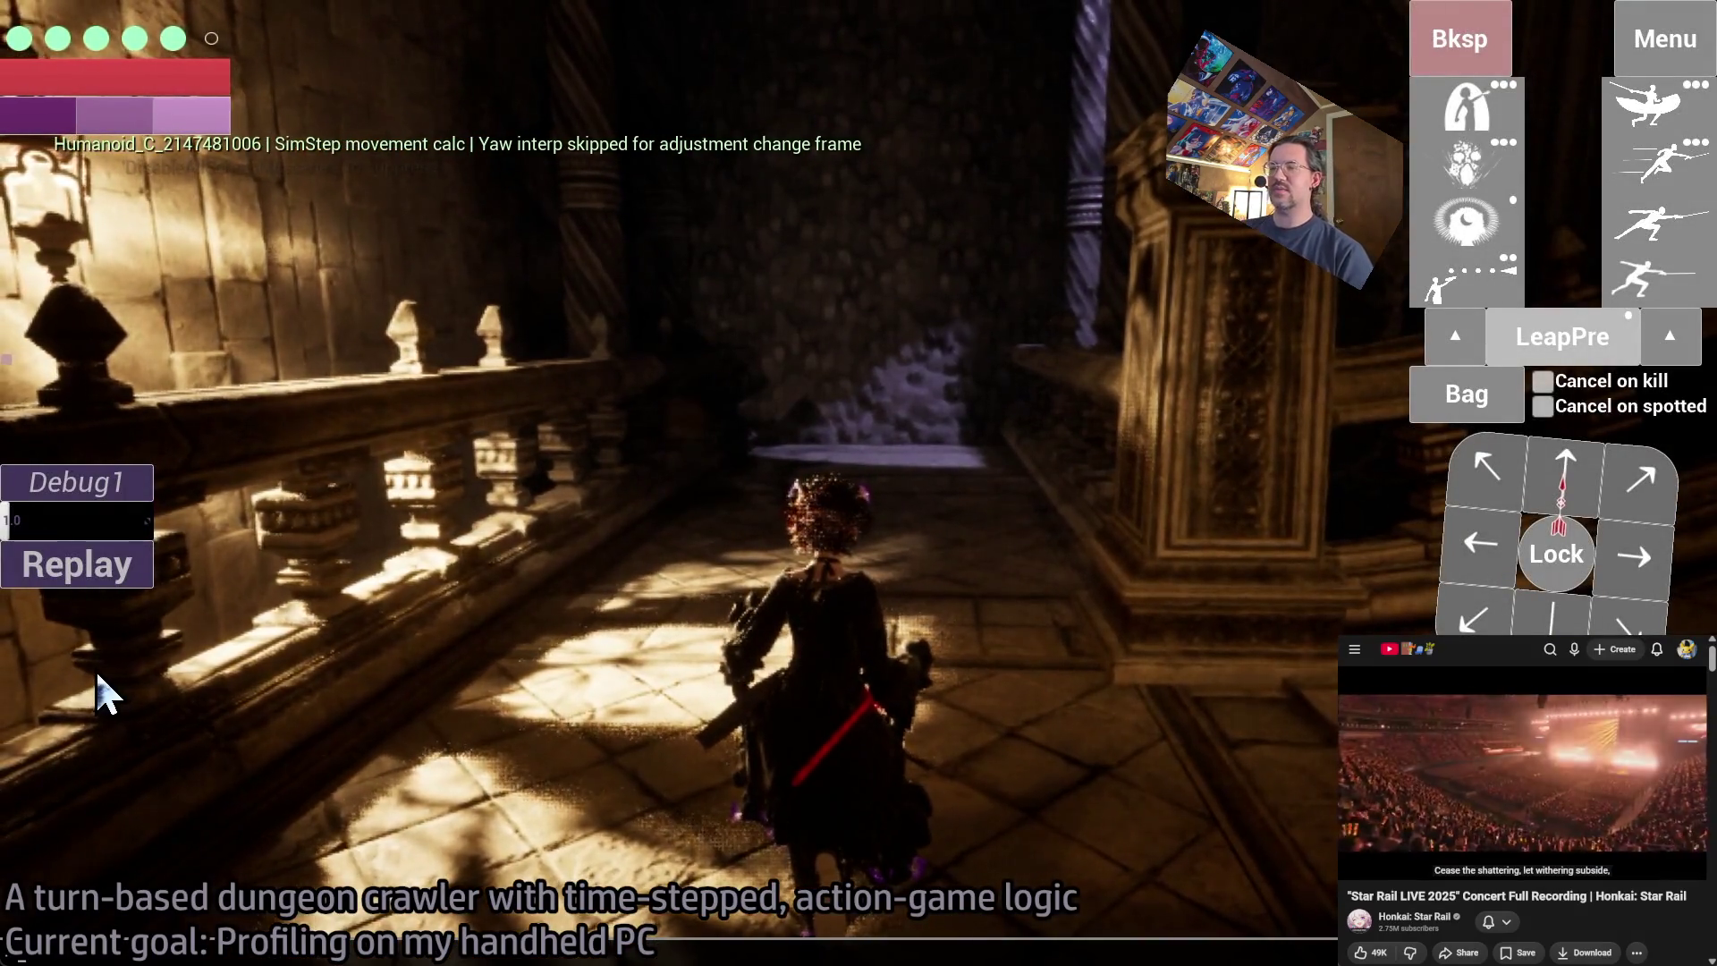
- Toggle the developer console open and closed, then turn the camera right
{"action": "key", "text": "grave"}
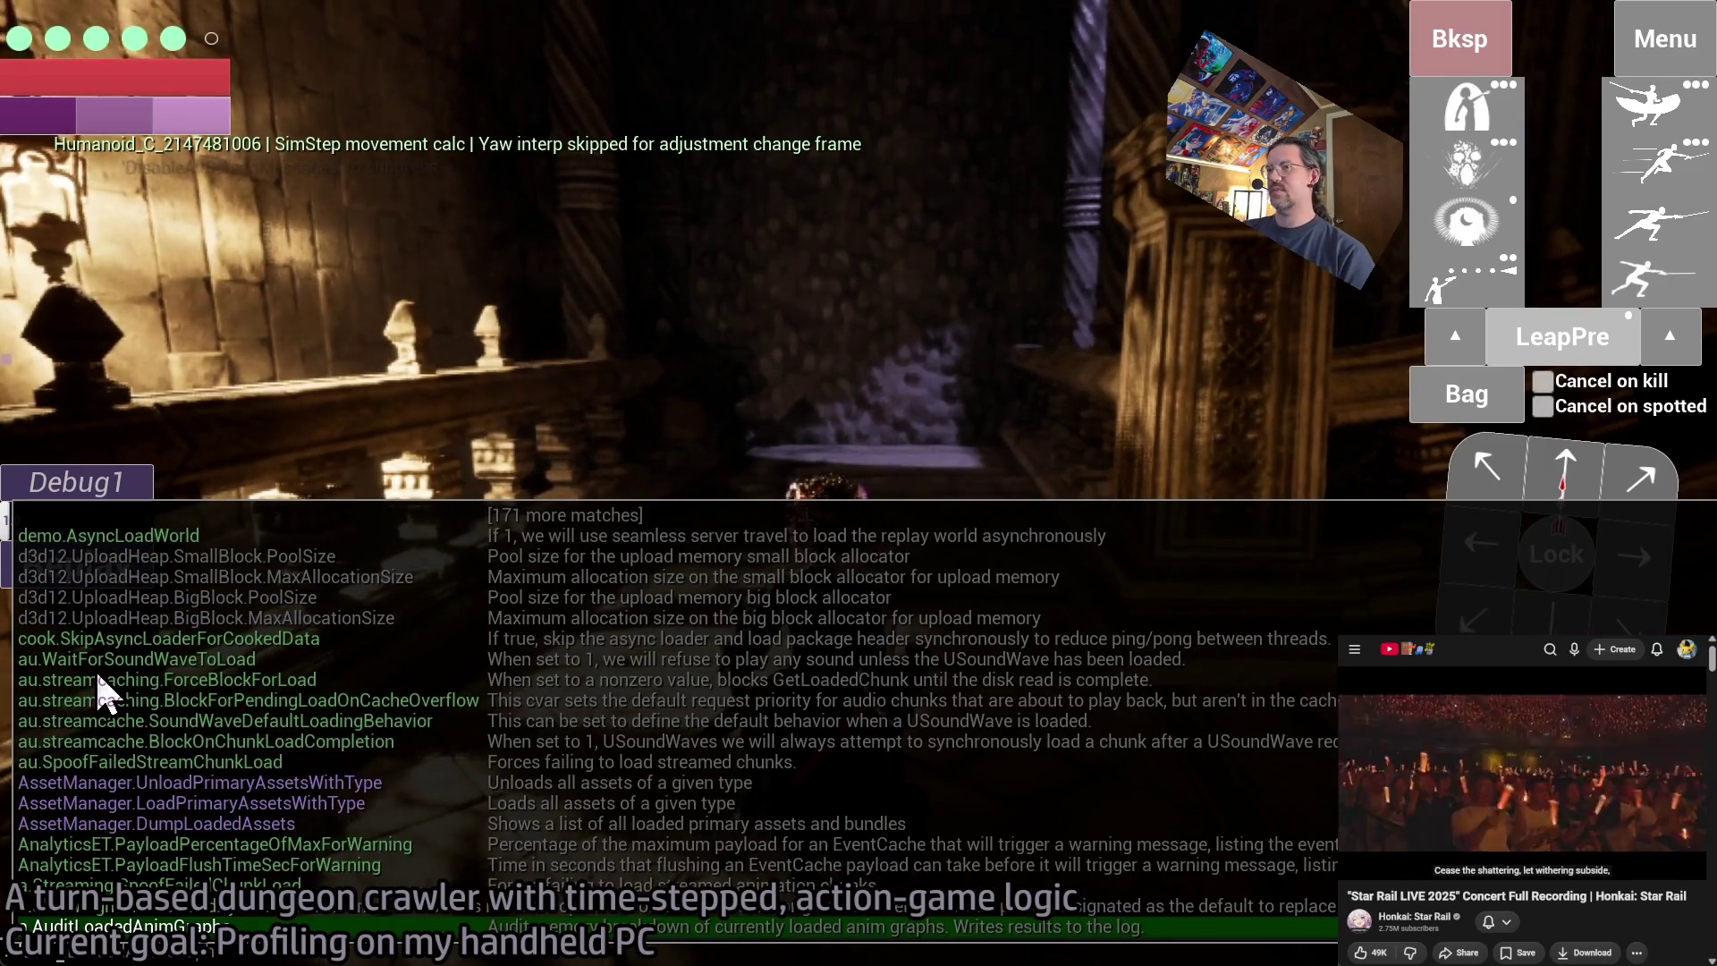
{"action": "key", "text": "grave"}
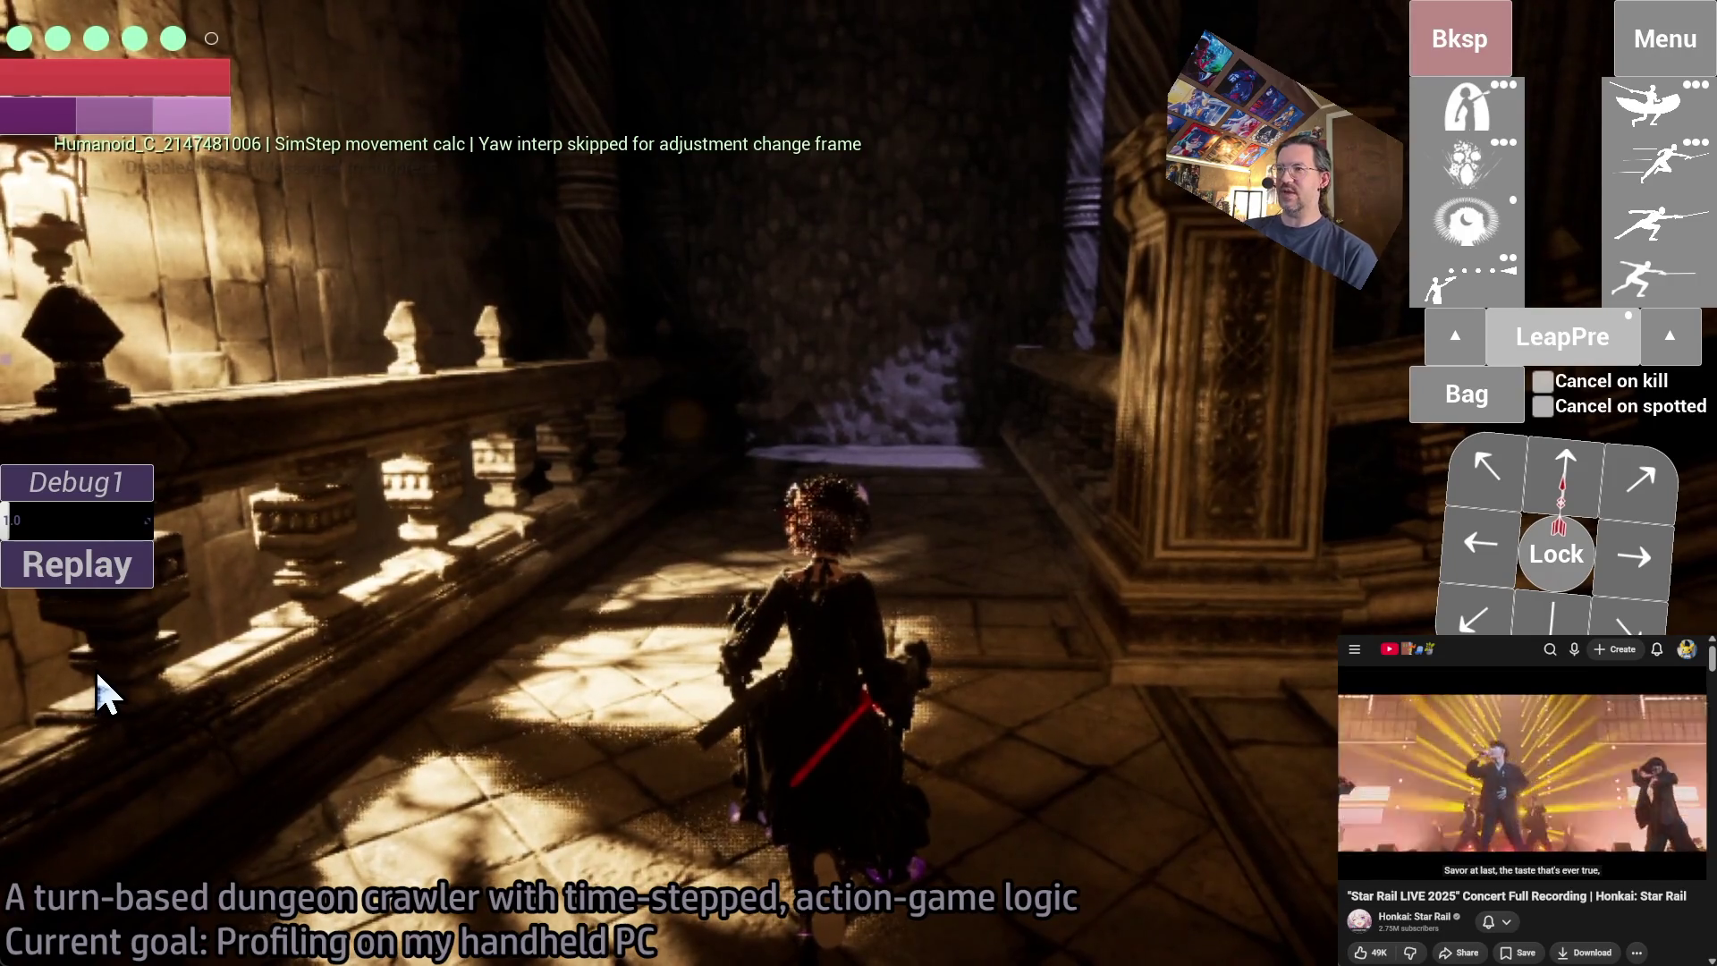
{"action": "mouse_move", "coordinate": [97, 668]}
{"action": "left_mouse_down"}
{"action": "mouse_move", "coordinate": [223, 678]}
{"action": "mouse_move", "coordinate": [427, 608]}
{"action": "left_mouse_up"}
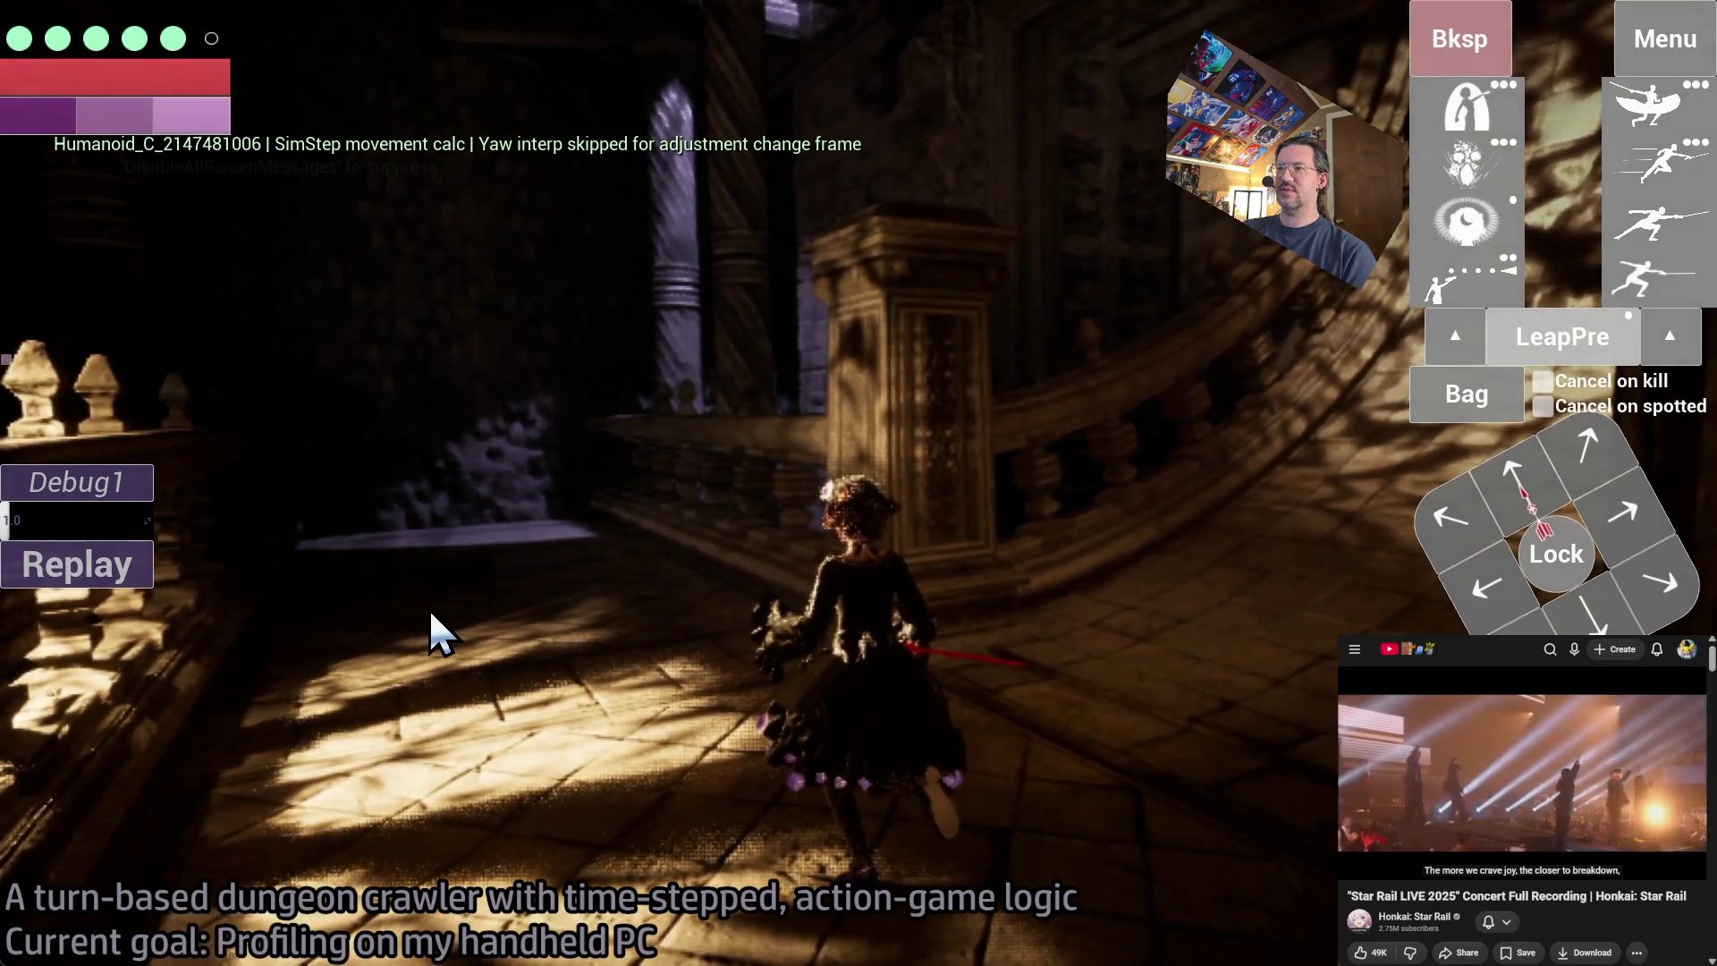
- Run the OnlyLoadLevel console command via autocomplete to reload the dungeon level
{"action": "key", "text": "grave"}
{"action": "type", "text": "oad"}
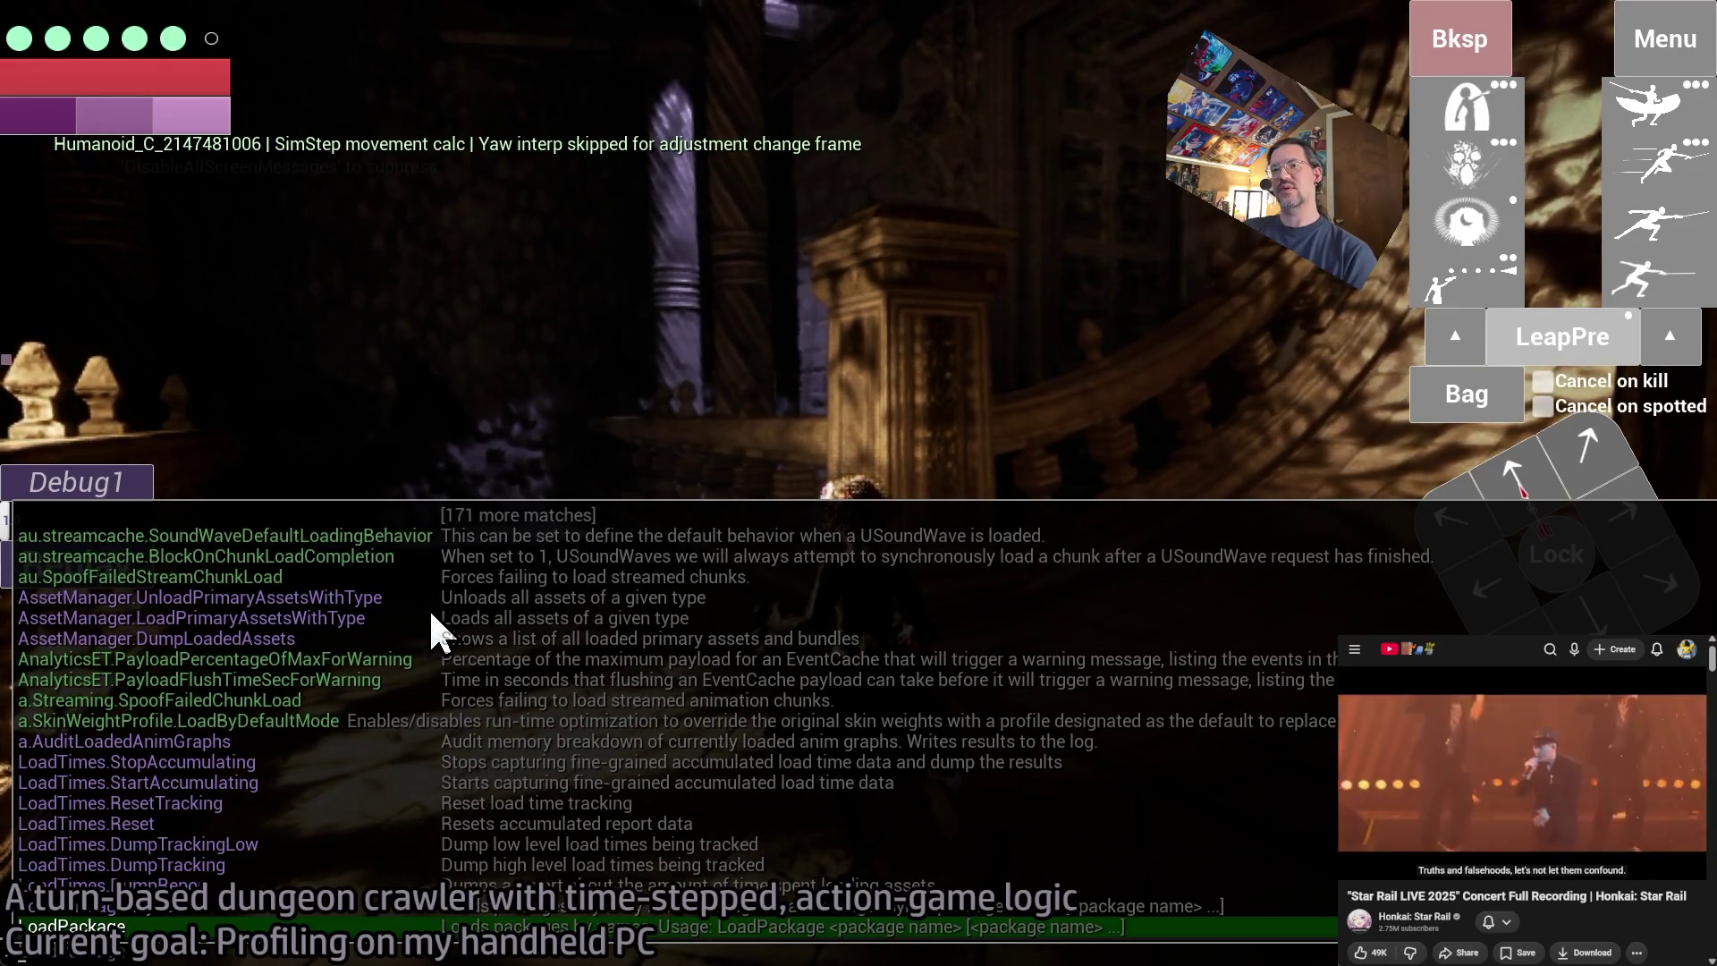
{"action": "key", "text": "BackSpace"}
{"action": "key", "text": "BackSpace"}
{"action": "key", "text": "BackSpace"}
{"action": "type", "text": "evel"}
{"action": "key", "text": "BackSpace"}
{"action": "key", "text": "BackSpace"}
{"action": "key", "text": "BackSpace"}
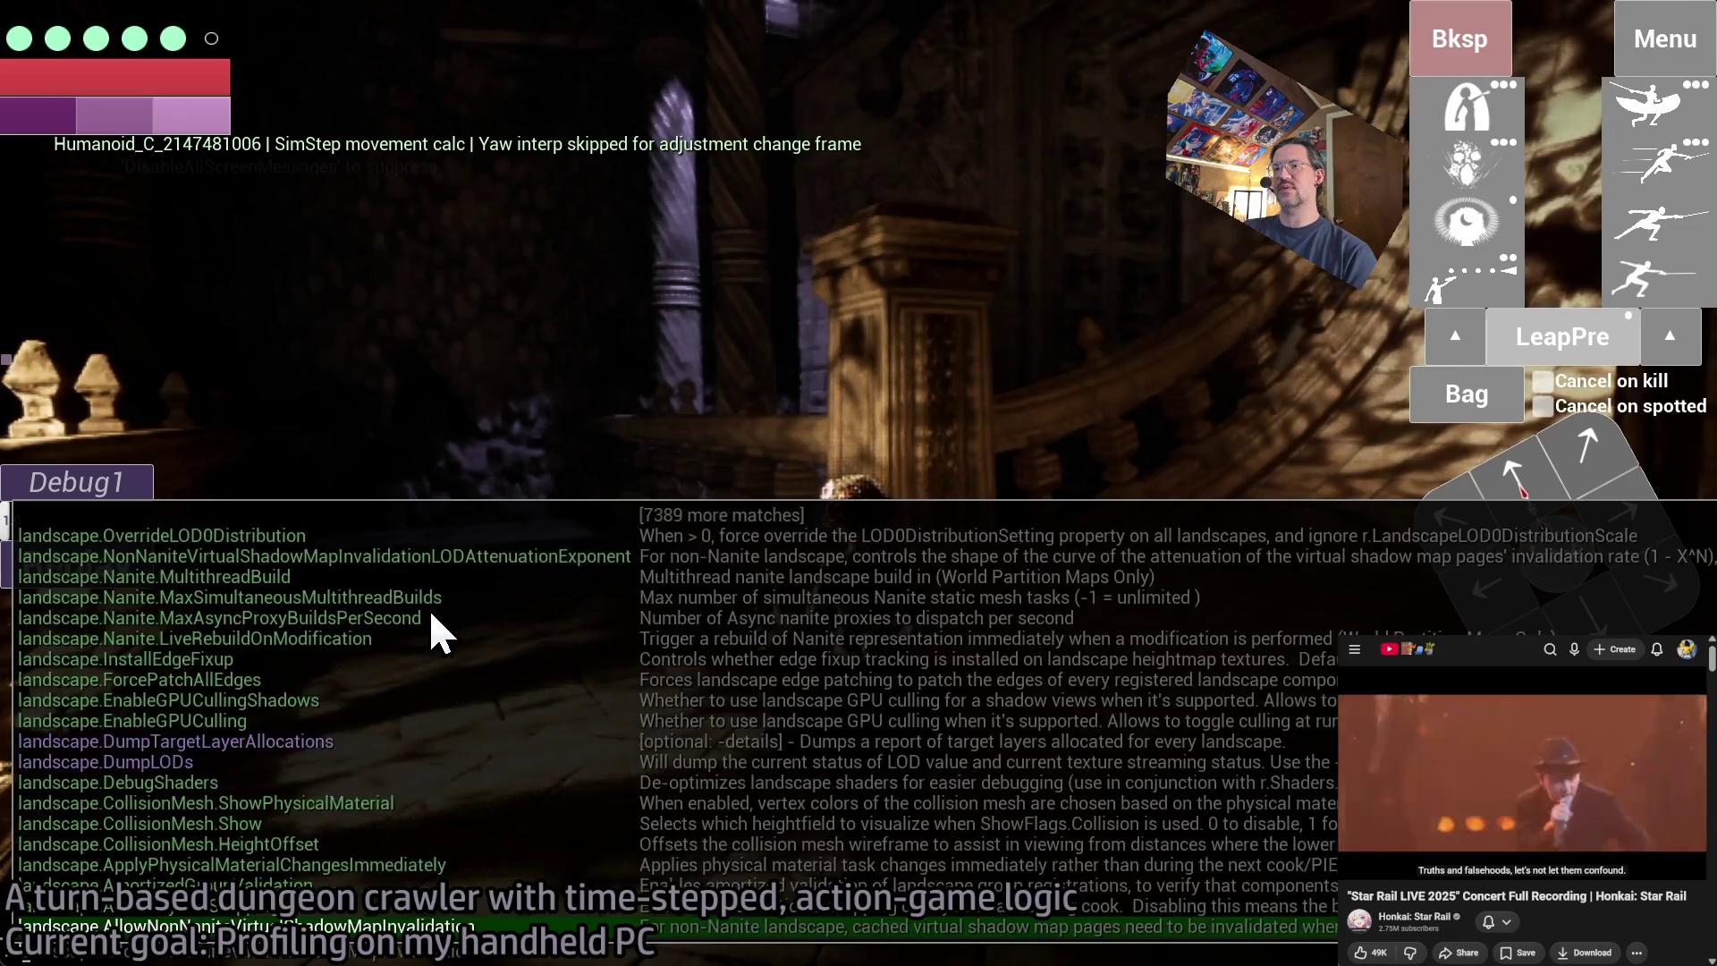
{"action": "type", "text": "oad"}
{"action": "key", "text": "grave"}
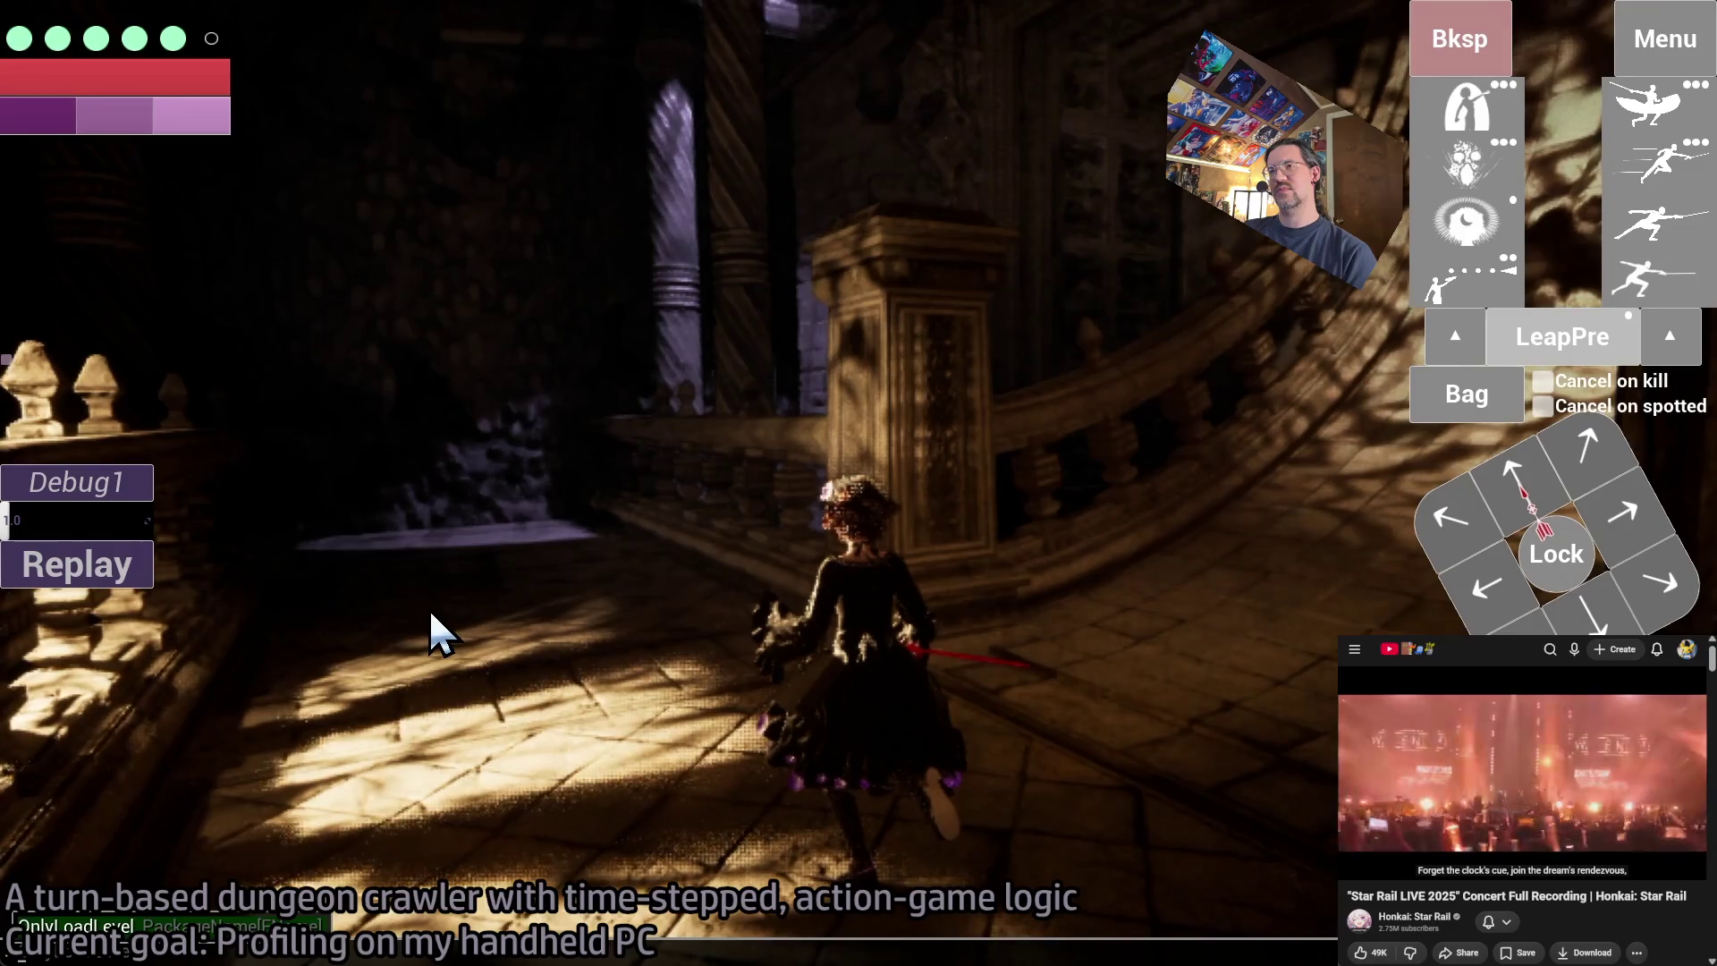
{"action": "key", "text": "Return"}
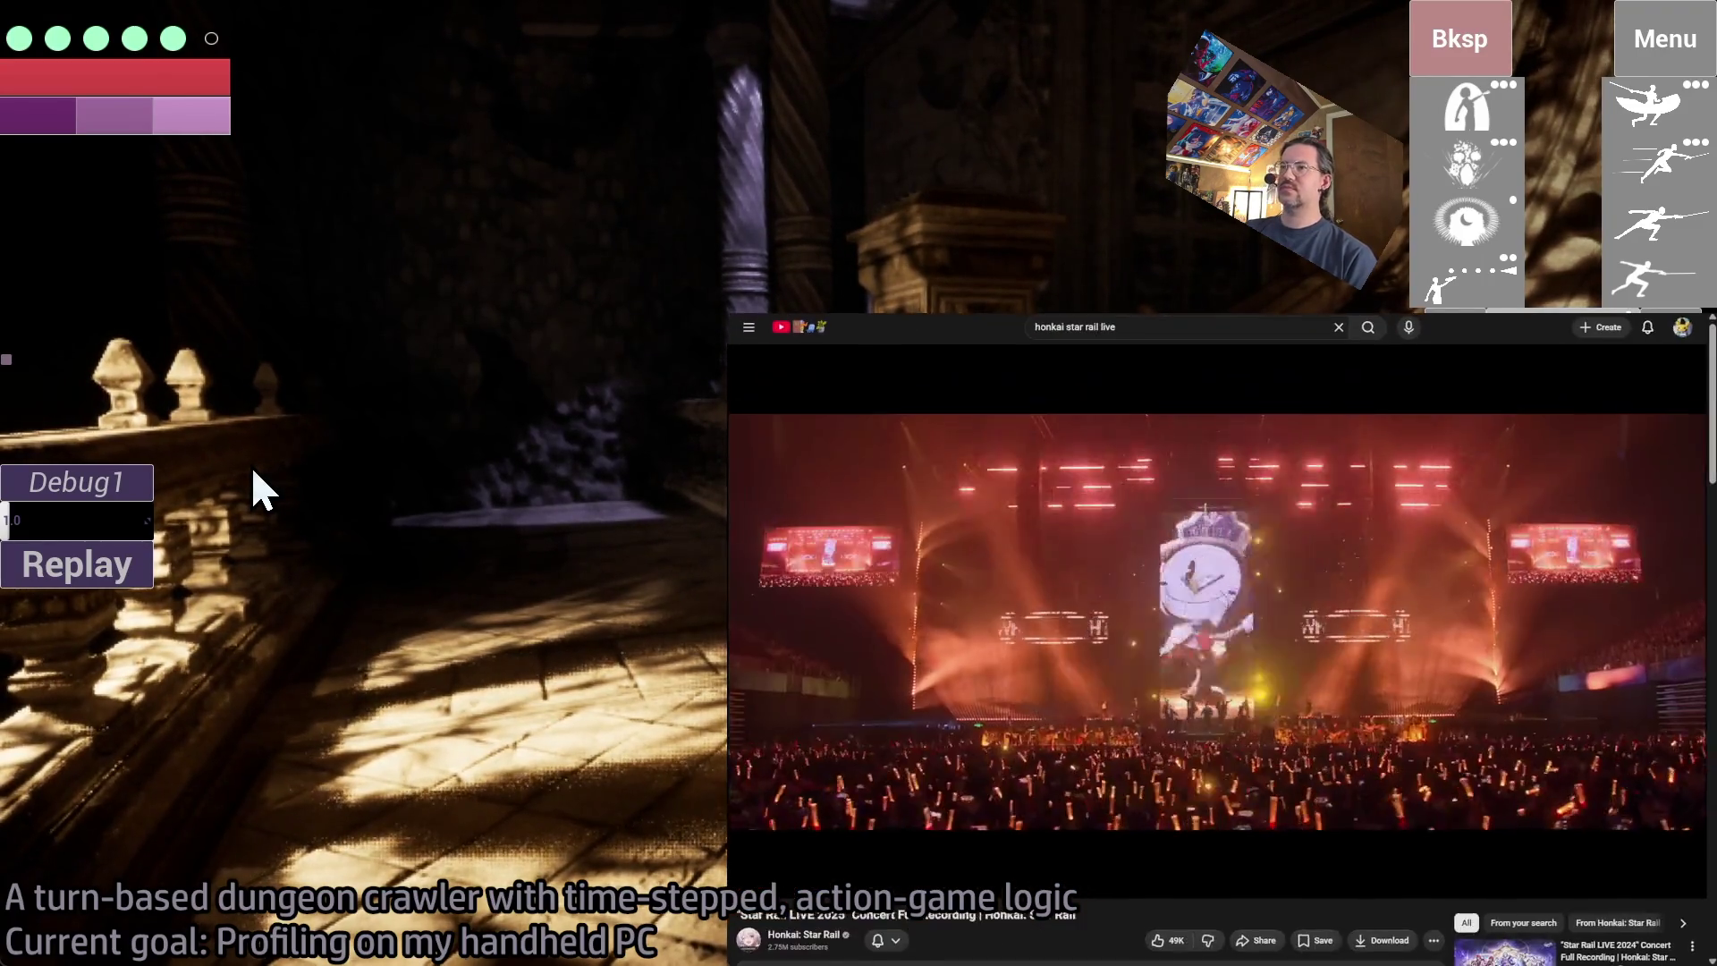
- Search Google for 'console command to show fps in unreal engine', then shrink the concert video window
{"action": "type", "text": "console co"}
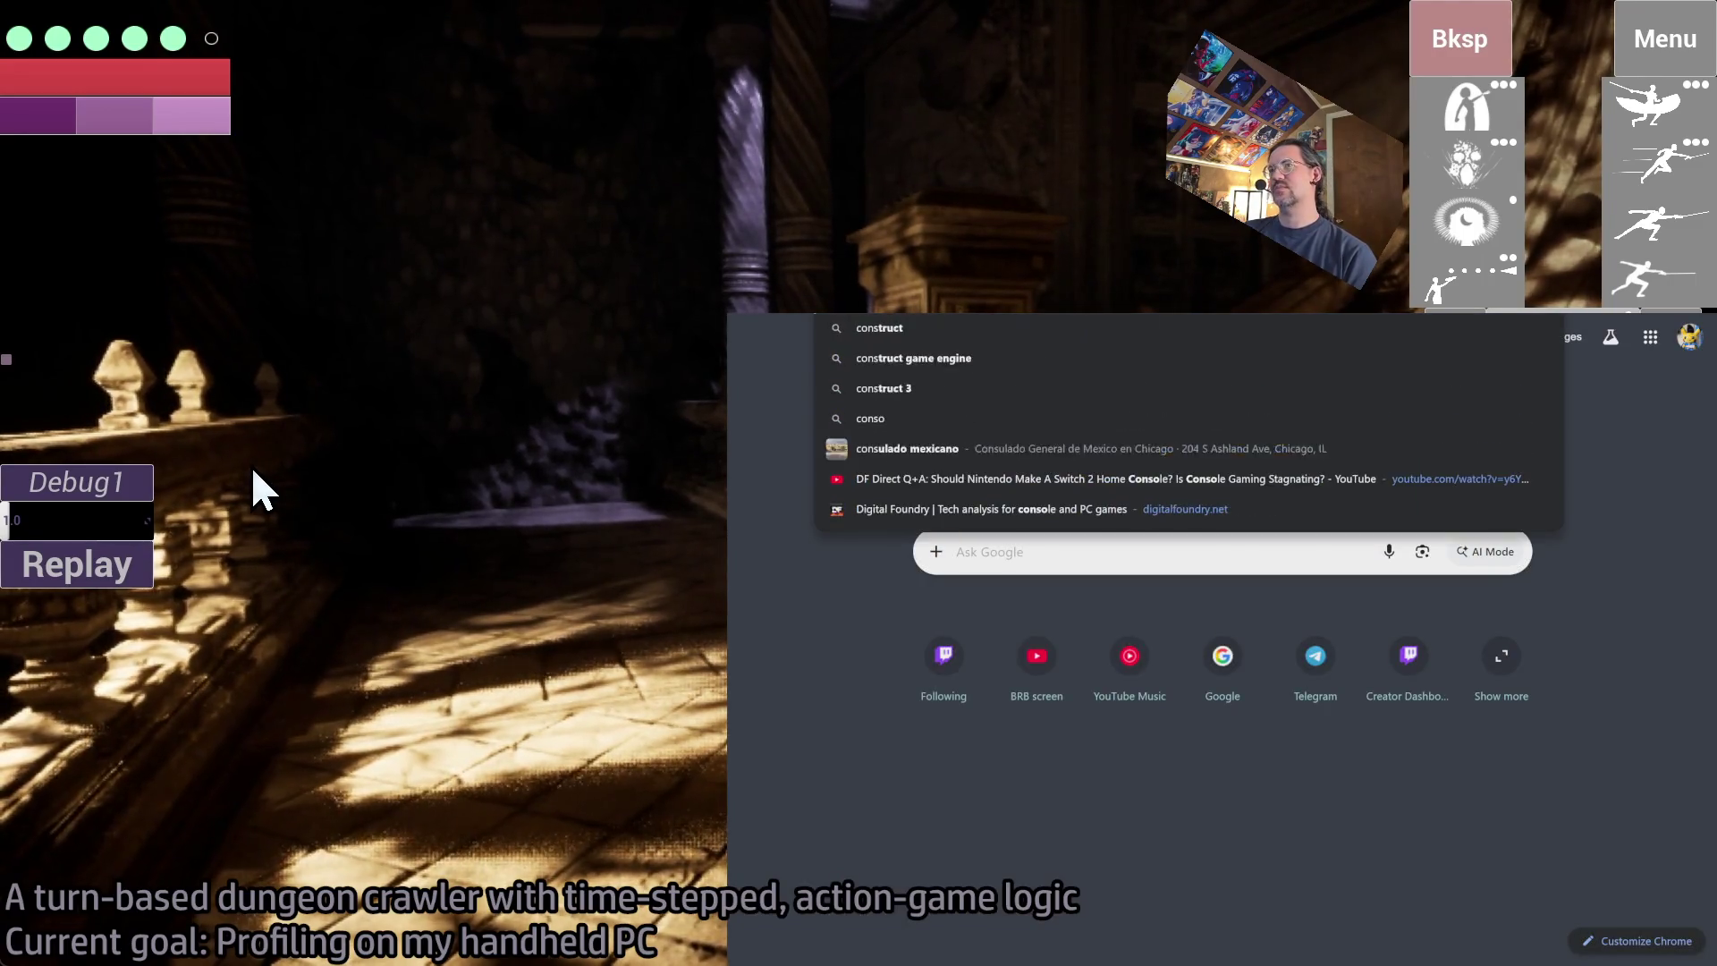
{"action": "type", "text": "mmand to show fps in"}
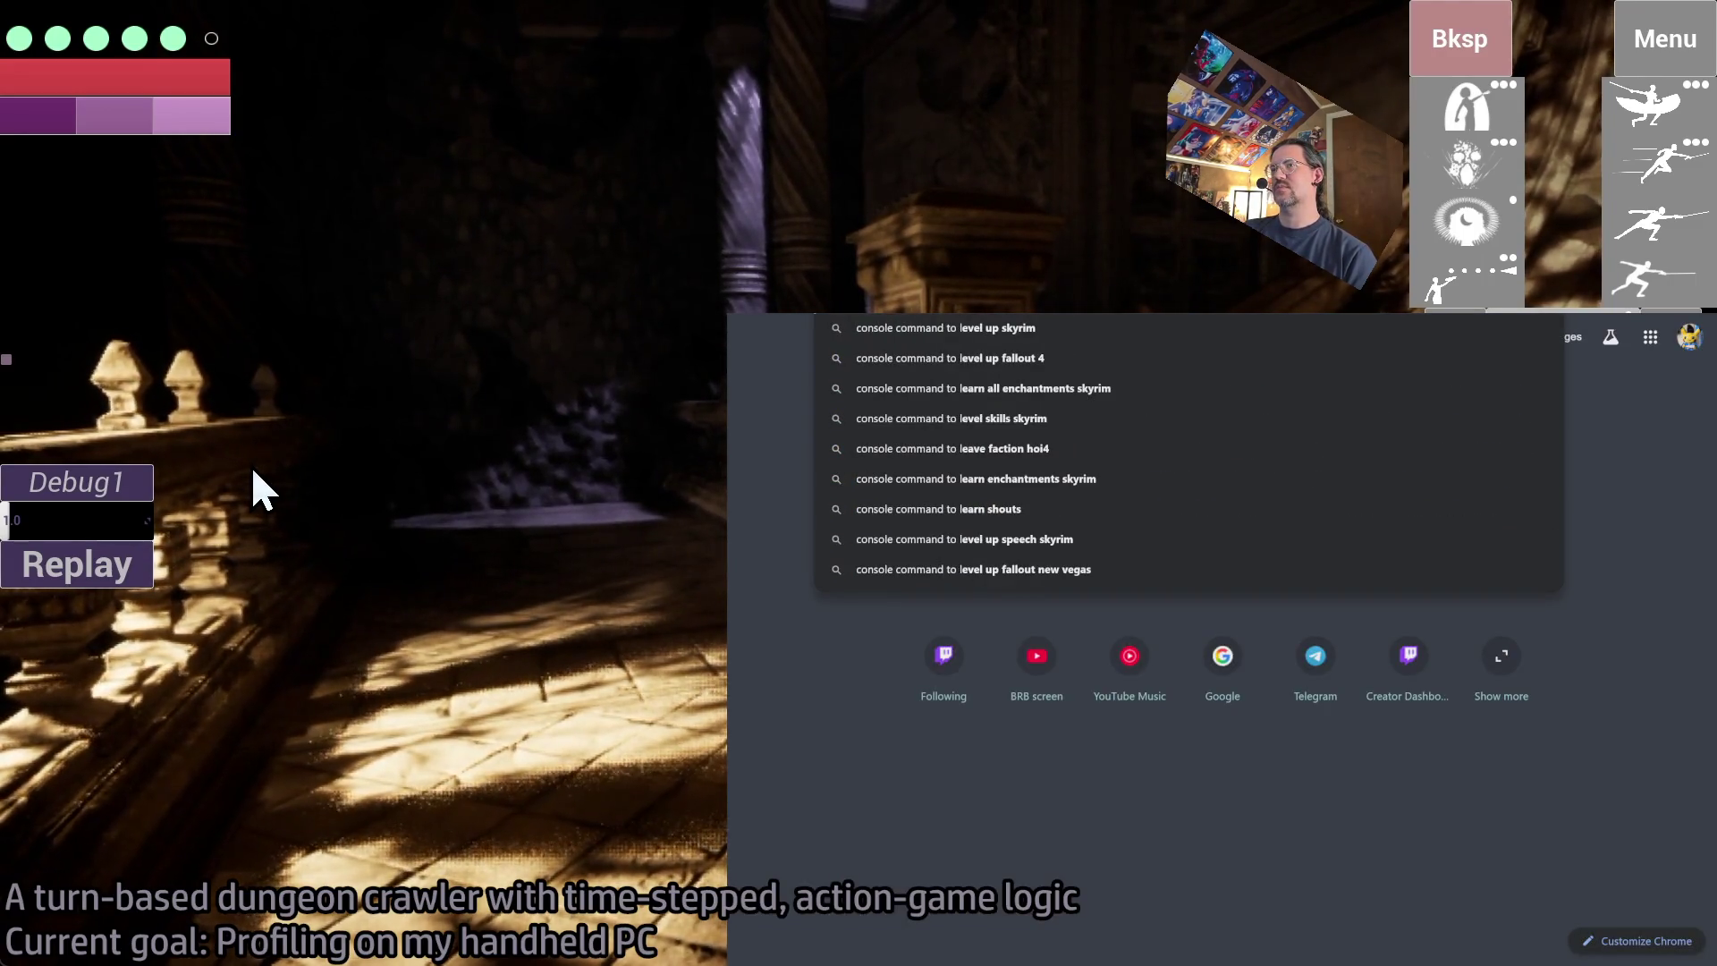
{"action": "type", "text": " unreal engine"}
{"action": "key", "text": "Return"}
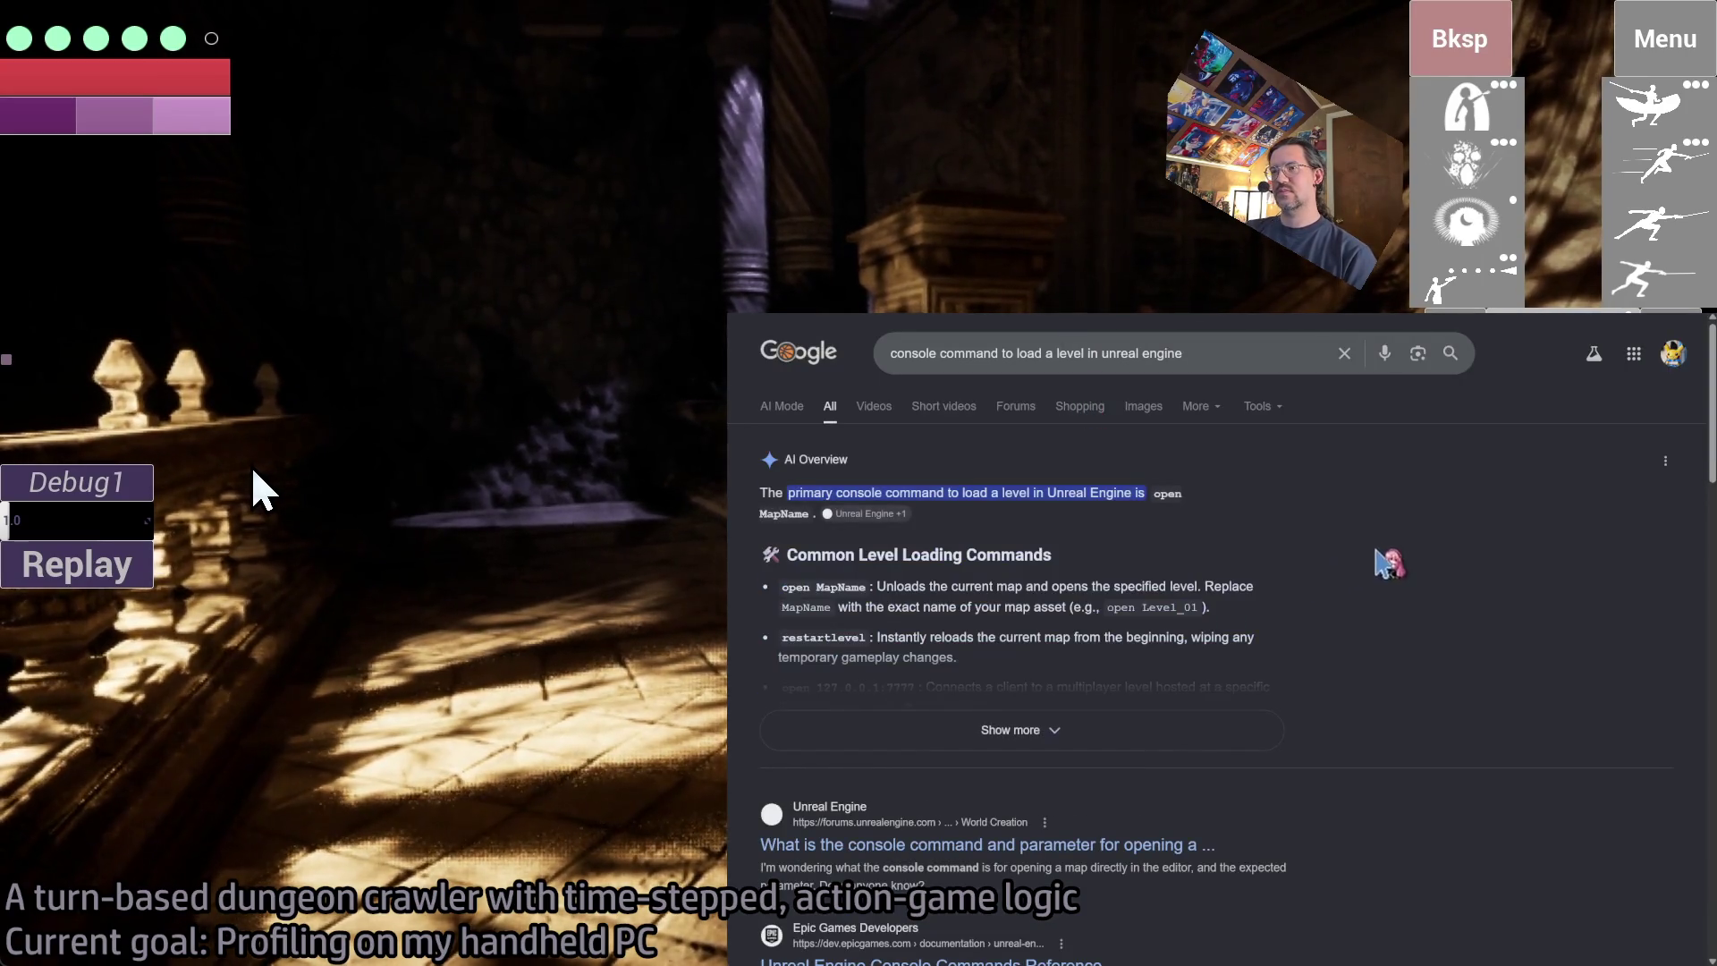
{"action": "key", "text": "ctrl+Tab"}
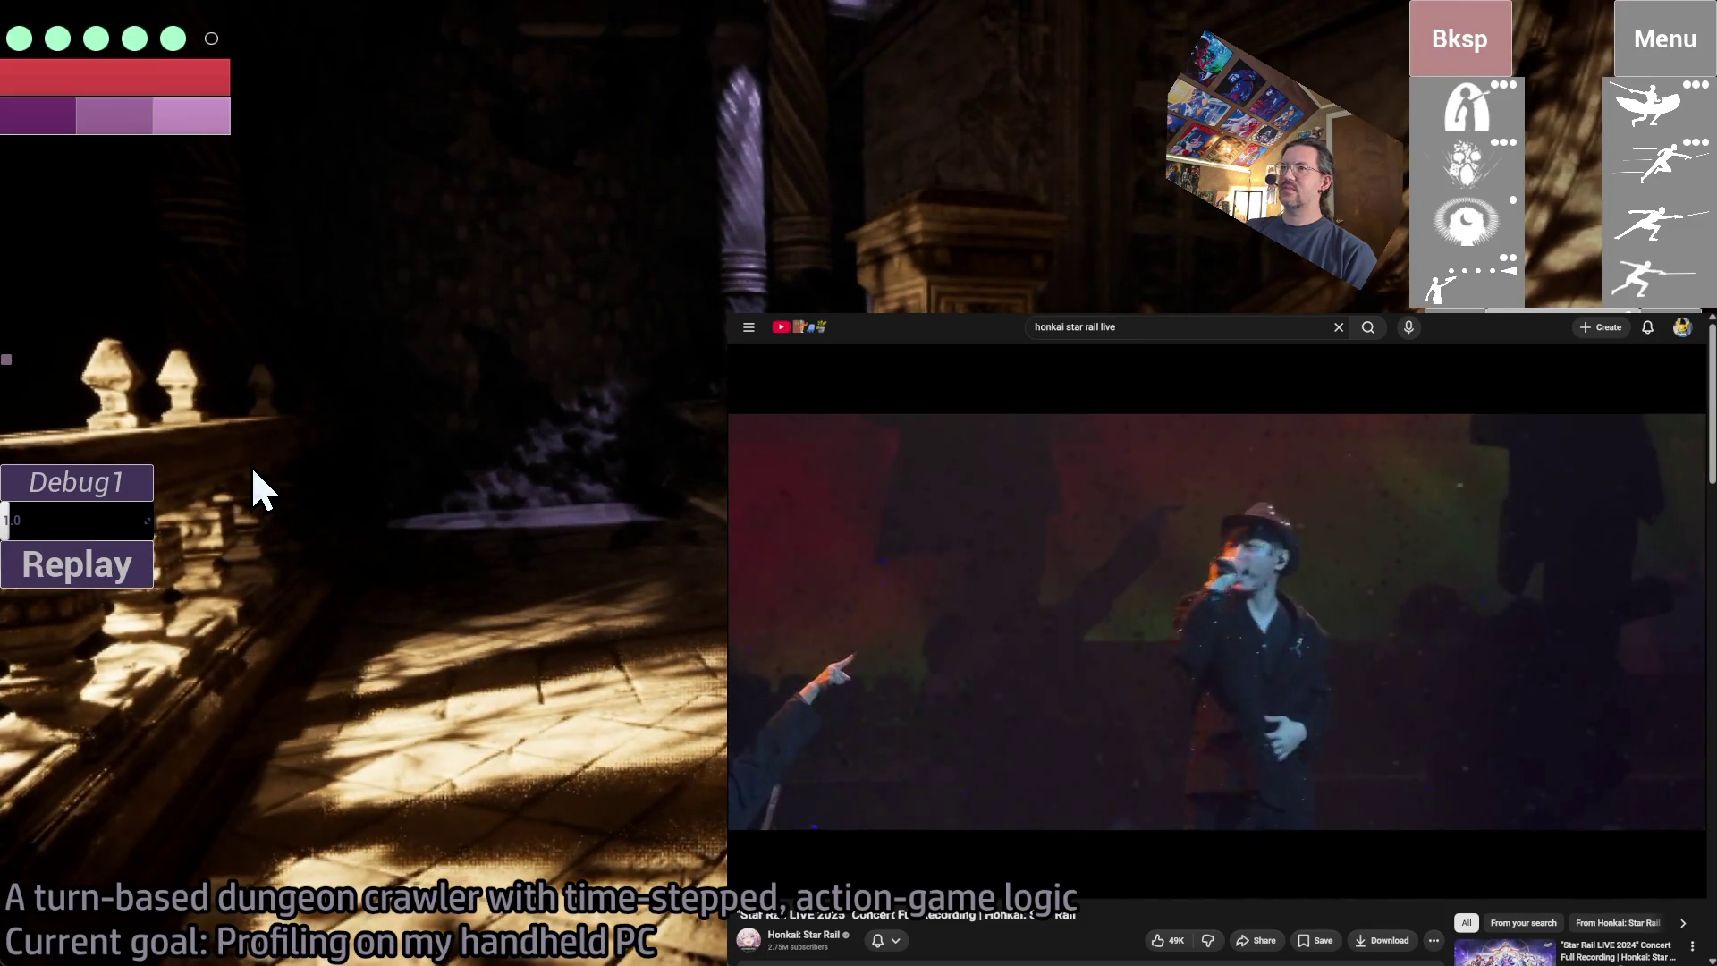
{"action": "key", "text": "super+Down"}
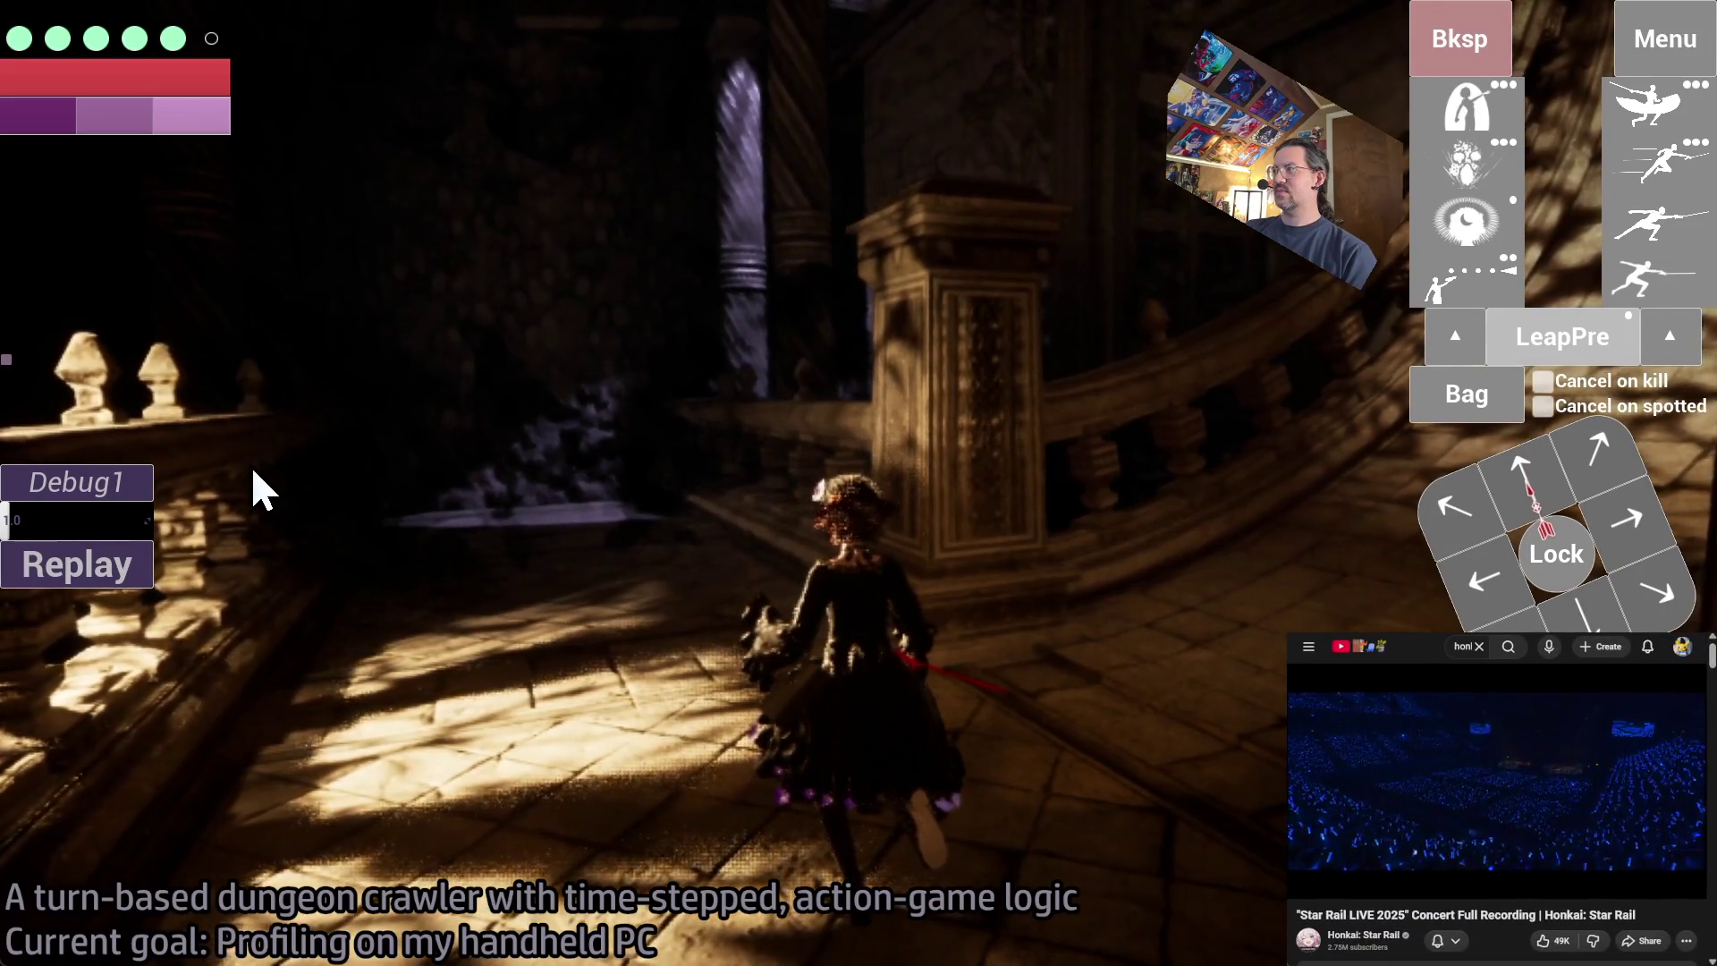
- Enter the open command in the developer console to return to the Seed 756 start menu
{"action": "key", "text": "grave"}
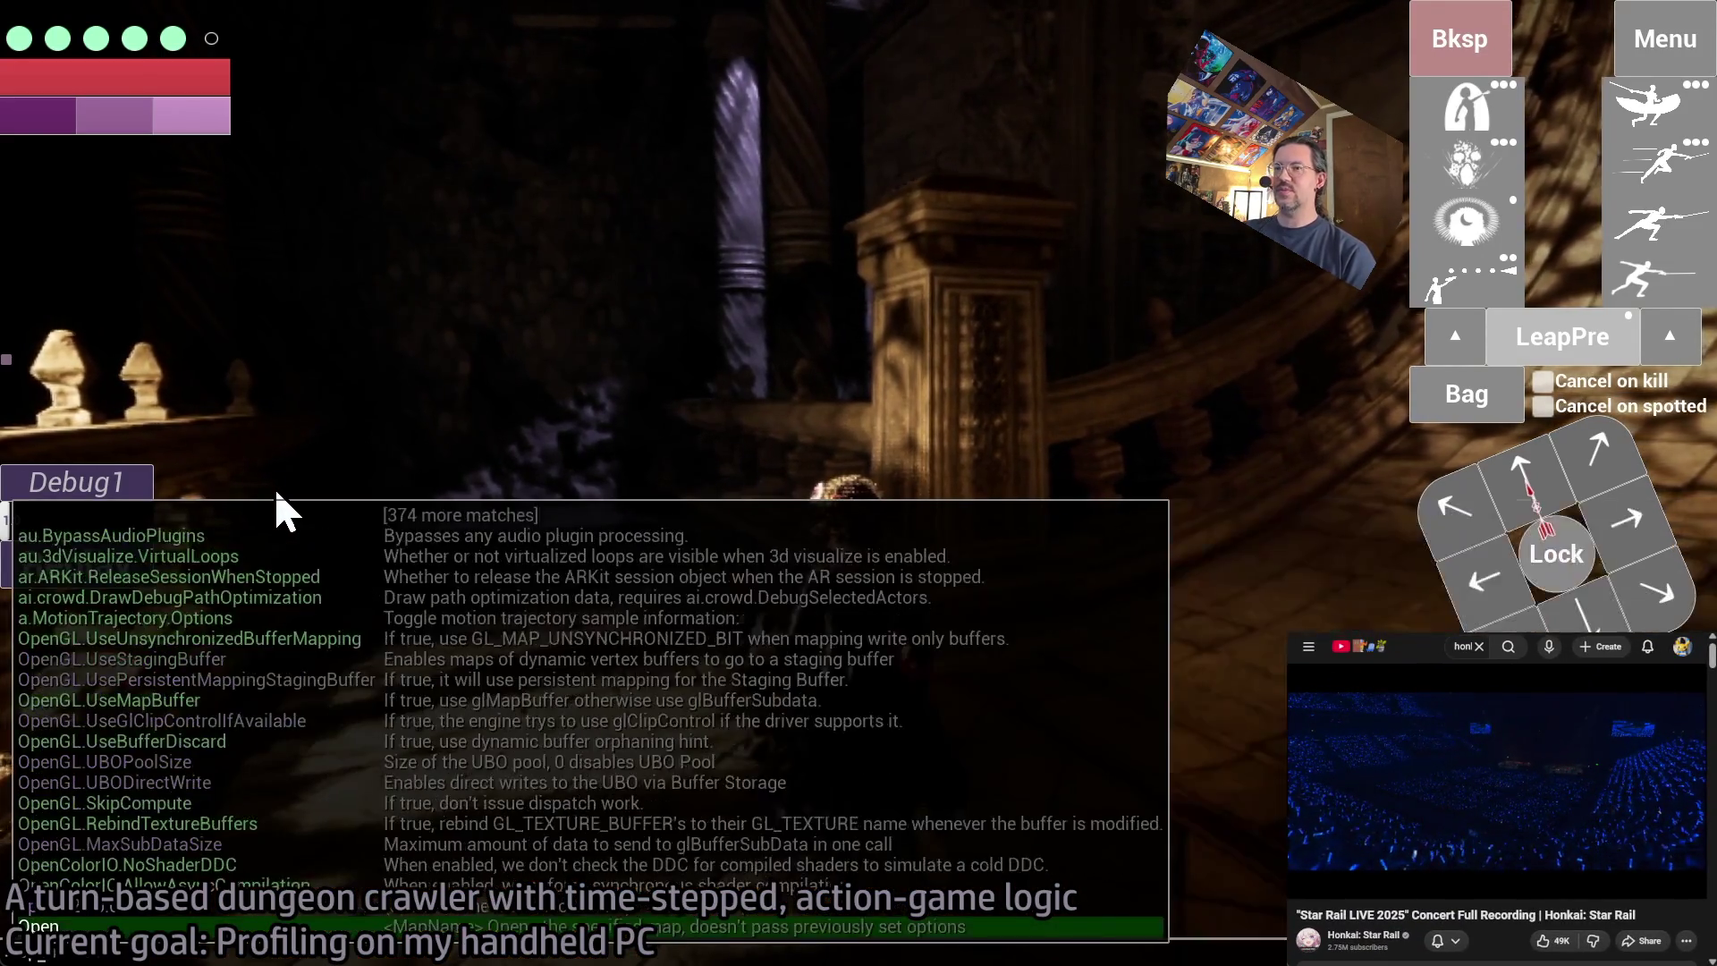
{"action": "type", "text": "open"}
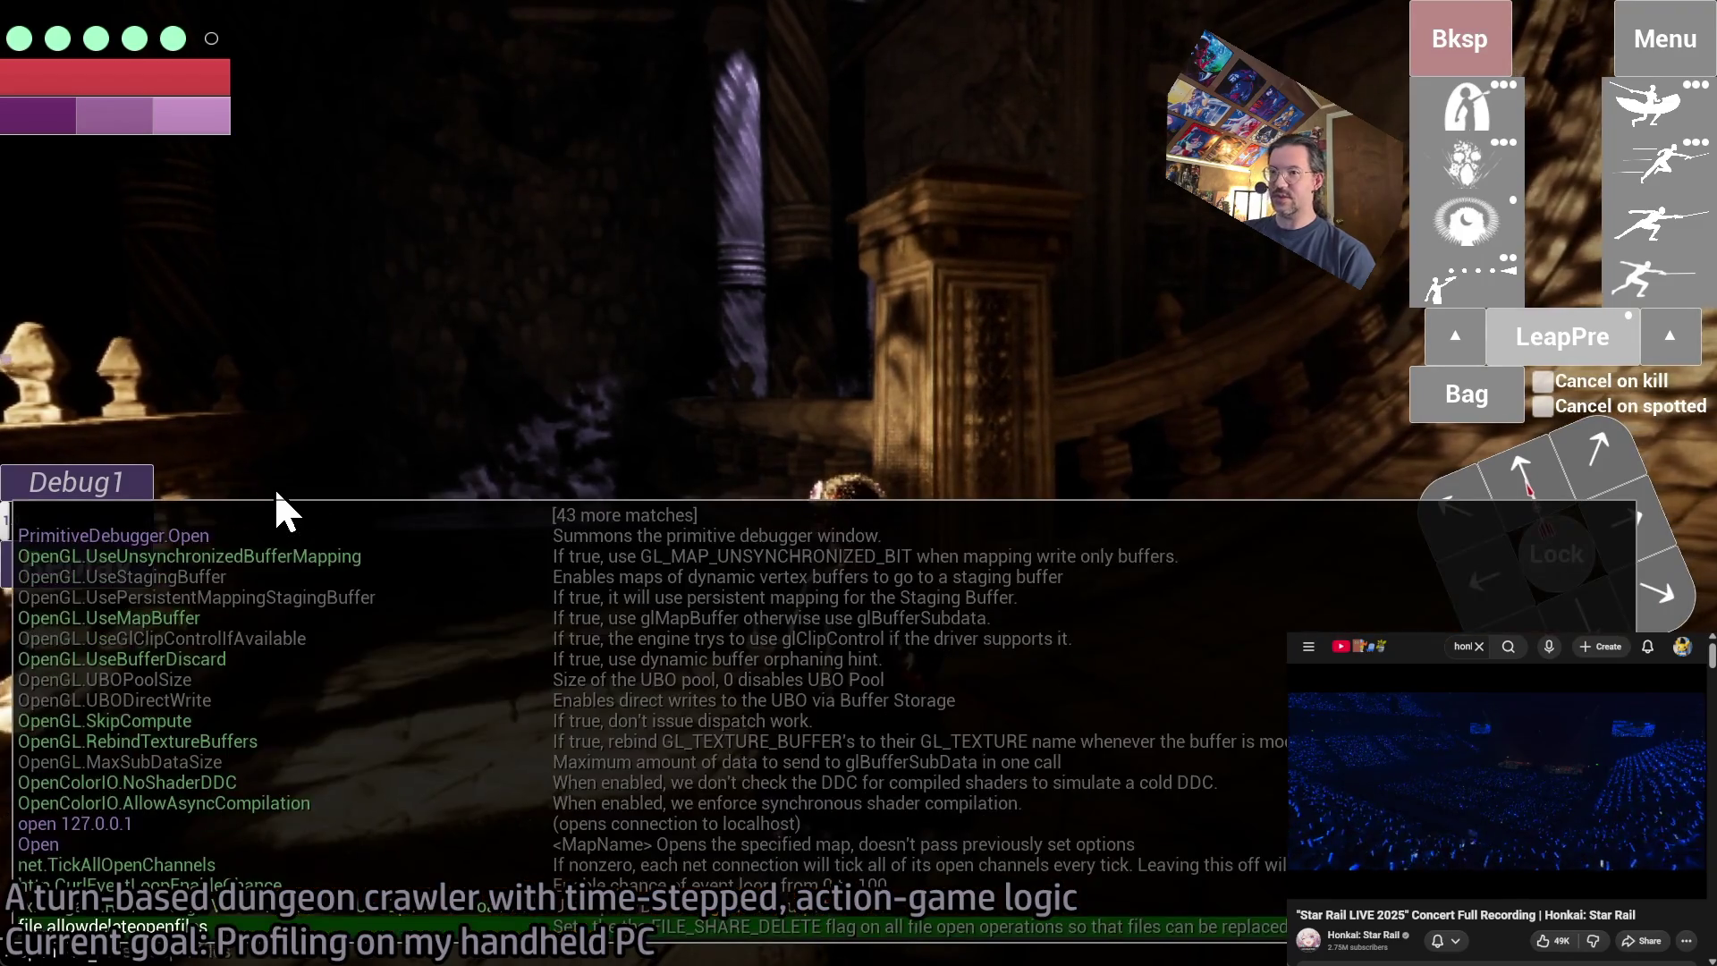
{"action": "key", "text": "Escape"}
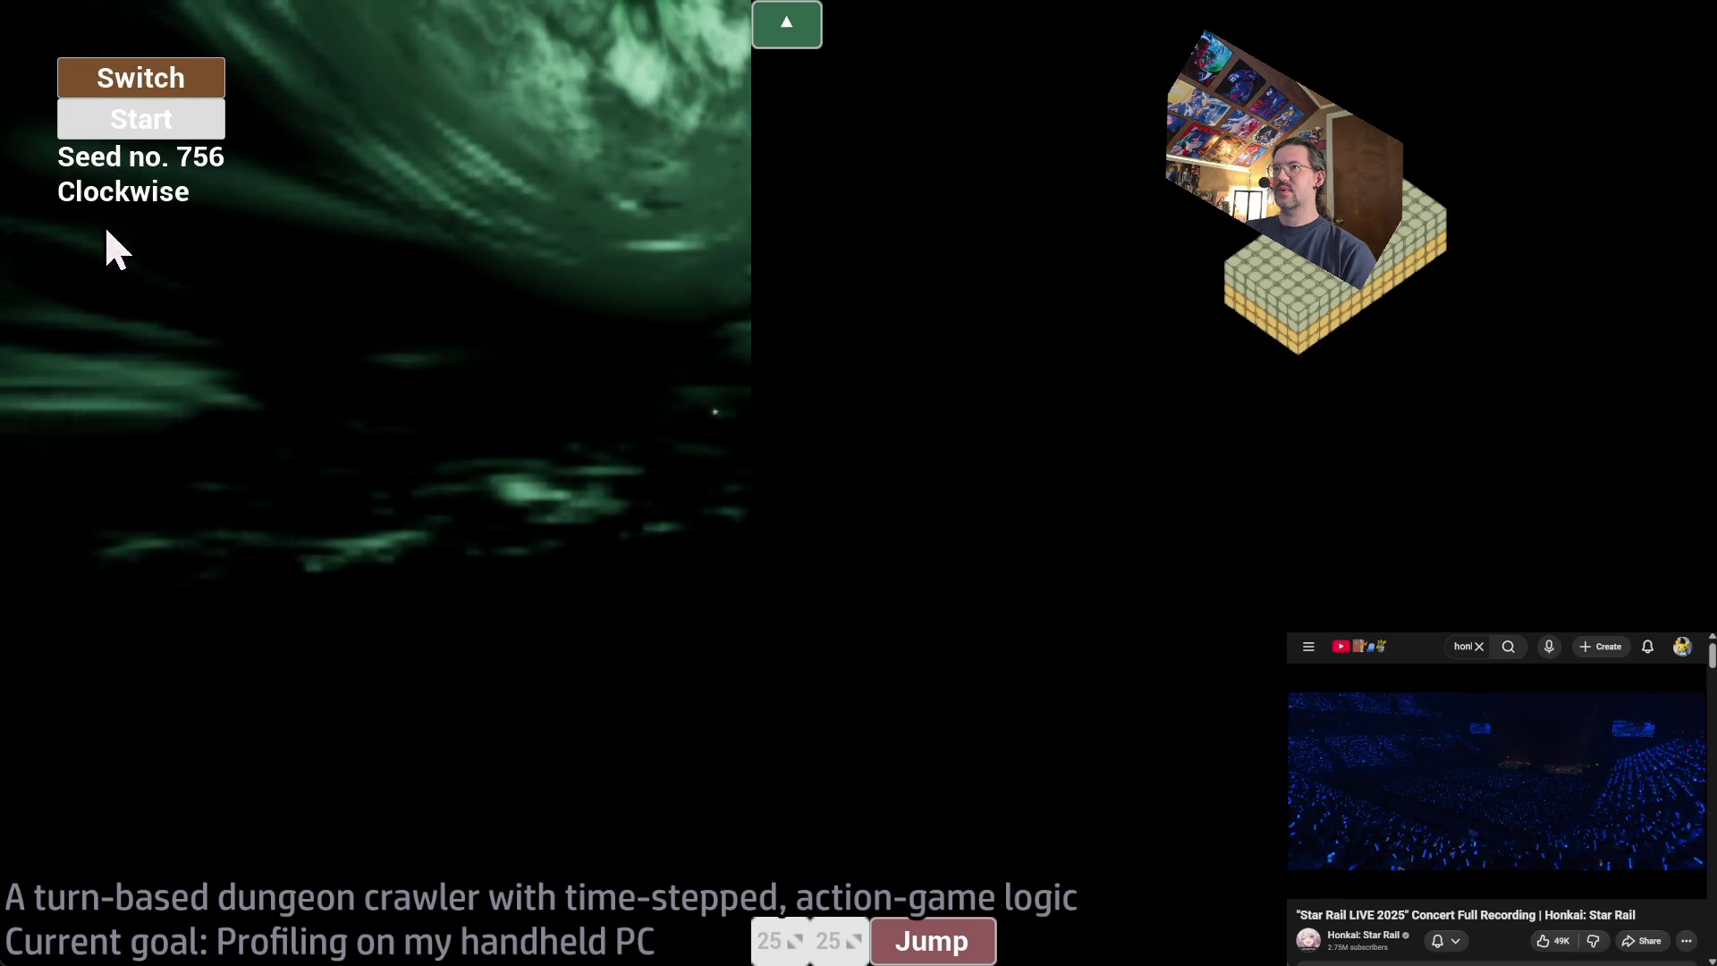
- Start the Seed 756 run, then start again to generate a fresh Seed 516 dungeon
{"action": "left_click", "coordinate": [153, 125]}
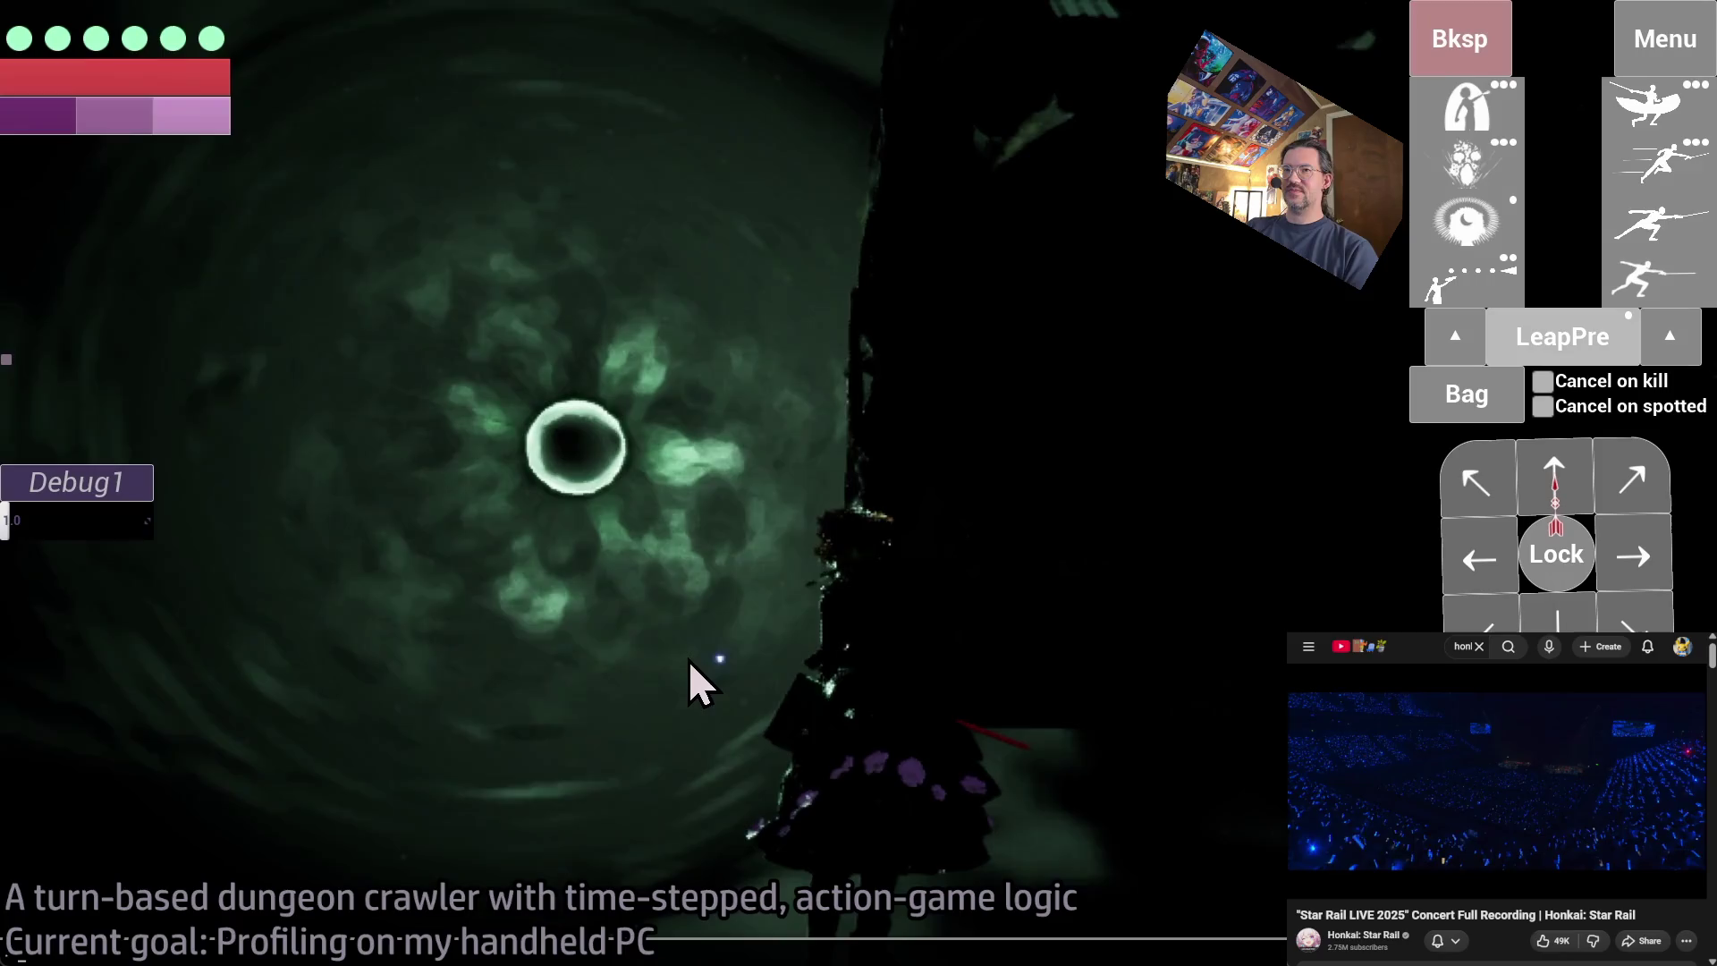
{"action": "key", "text": "grave"}
{"action": "key", "text": "Escape"}
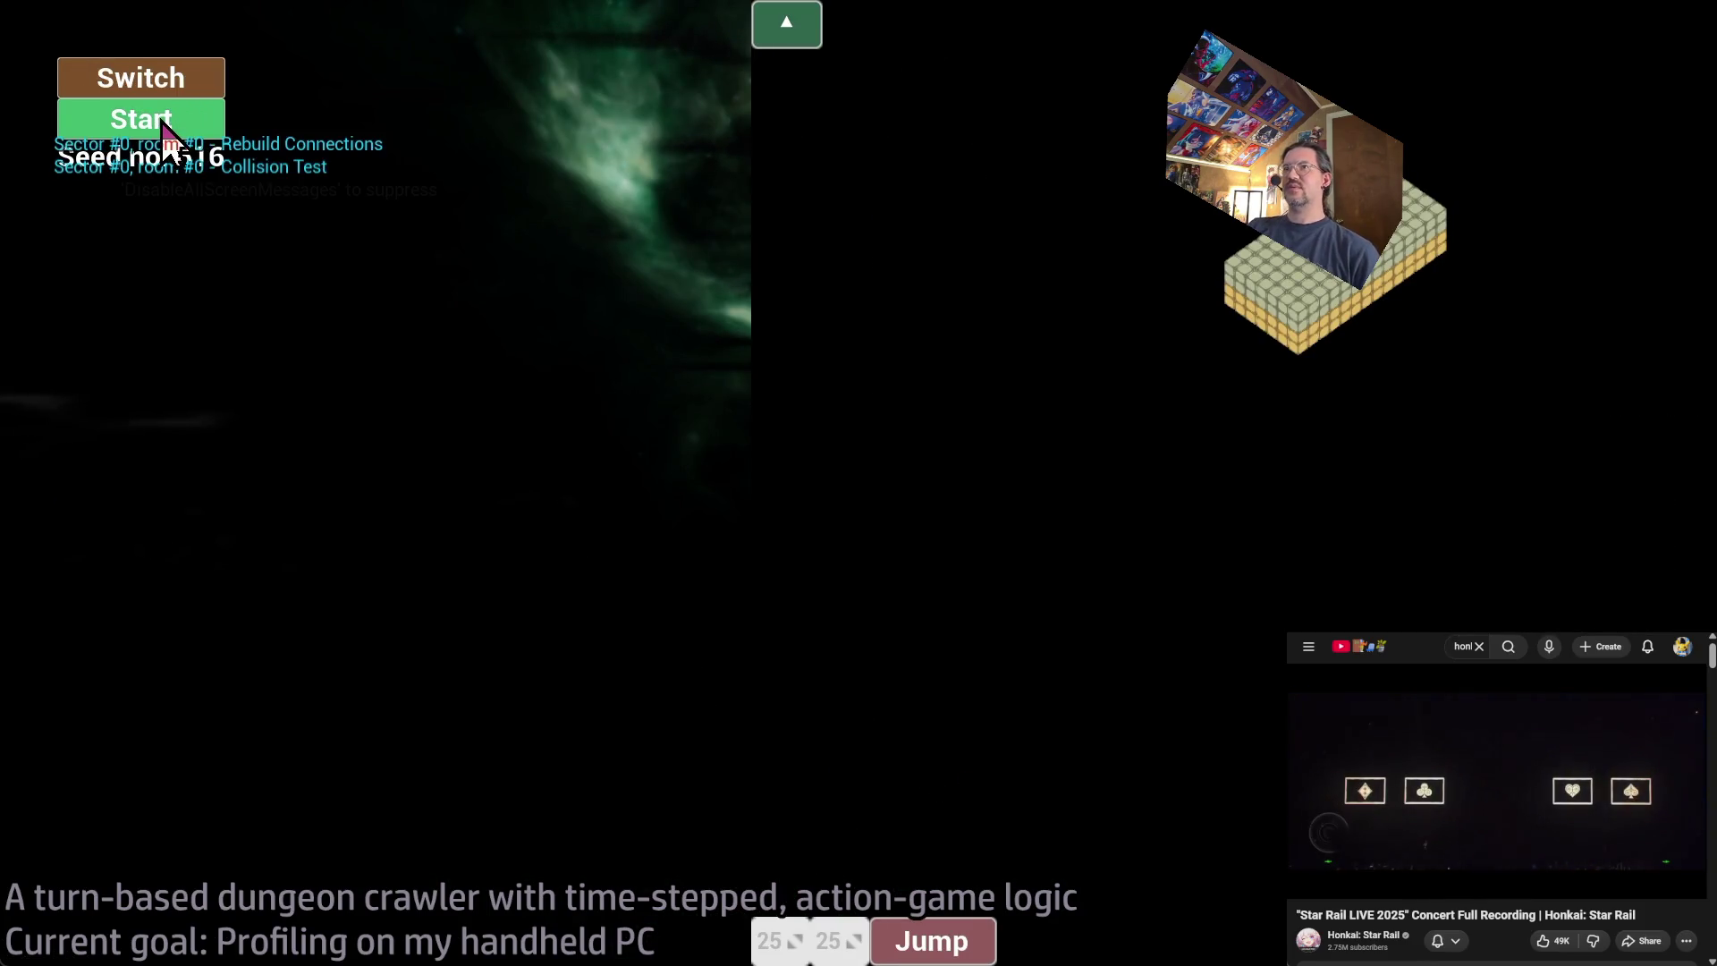
{"action": "left_click", "coordinate": [161, 121]}
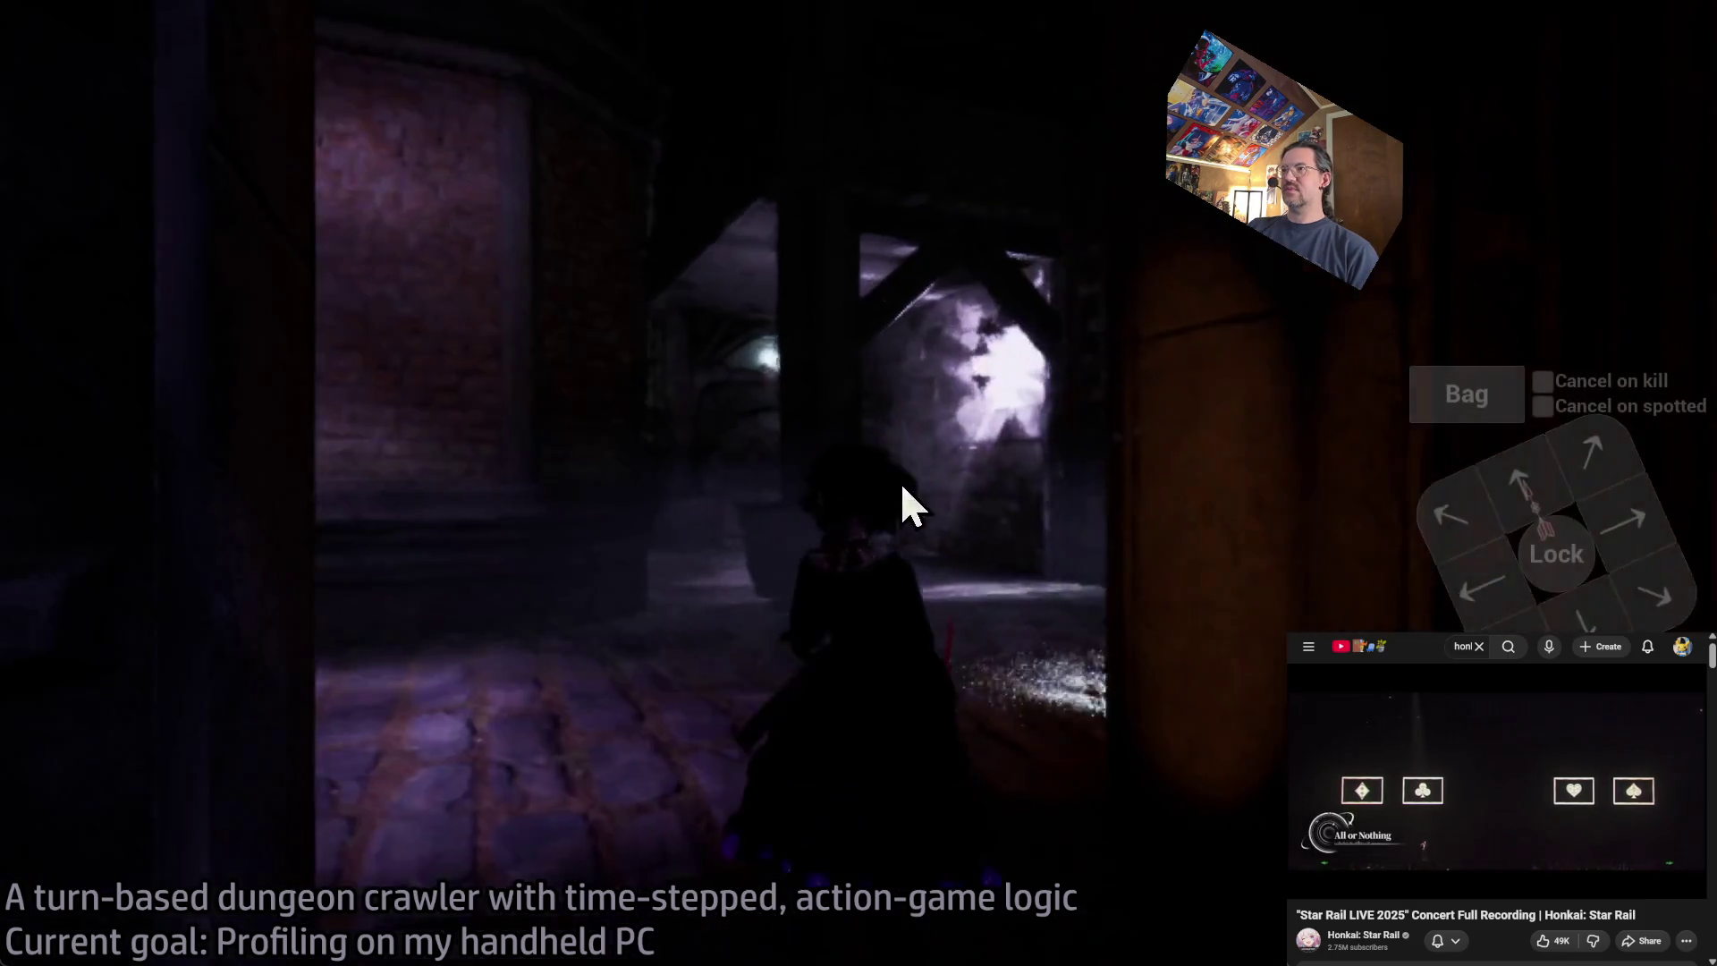
- Enable the stat fps readout, showing about 26 FPS, while looking around the corridor
{"action": "mouse_move", "coordinate": [966, 594]}
{"action": "left_mouse_down"}
{"action": "mouse_move", "coordinate": [1057, 222]}
{"action": "mouse_move", "coordinate": [943, 755]}
{"action": "mouse_move", "coordinate": [1130, 824]}
{"action": "left_mouse_up"}
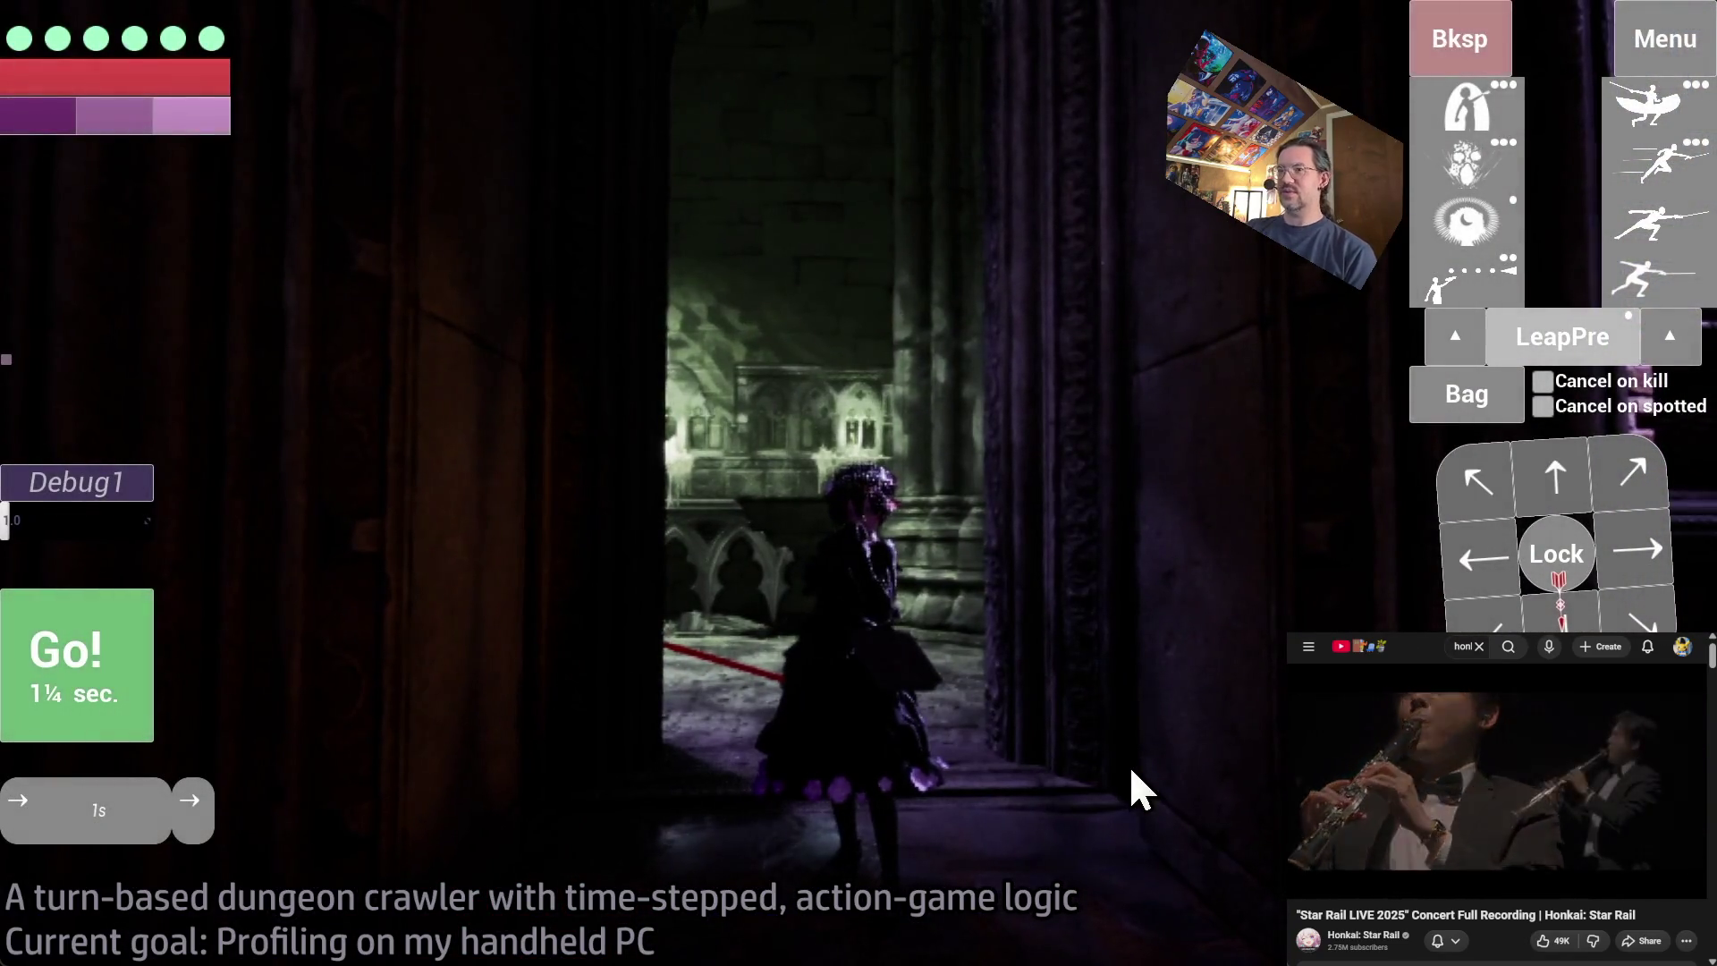
{"action": "key", "text": "grave"}
{"action": "type", "text": "stat fps"}
{"action": "key", "text": "Return"}
{"action": "mouse_move", "coordinate": [1131, 776]}
{"action": "left_mouse_down"}
{"action": "mouse_move", "coordinate": [850, 740]}
{"action": "mouse_move", "coordinate": [395, 717]}
{"action": "mouse_move", "coordinate": [1390, 579]}
{"action": "left_mouse_up"}
{"action": "mouse_move", "coordinate": [820, 622]}
{"action": "left_mouse_down"}
{"action": "mouse_move", "coordinate": [658, 664]}
{"action": "mouse_move", "coordinate": [622, 619]}
{"action": "mouse_move", "coordinate": [828, 587]}
{"action": "mouse_move", "coordinate": [1123, 582]}
{"action": "mouse_move", "coordinate": [1149, 540]}
{"action": "mouse_move", "coordinate": [1180, 575]}
{"action": "mouse_move", "coordinate": [835, 625]}
{"action": "left_mouse_up"}
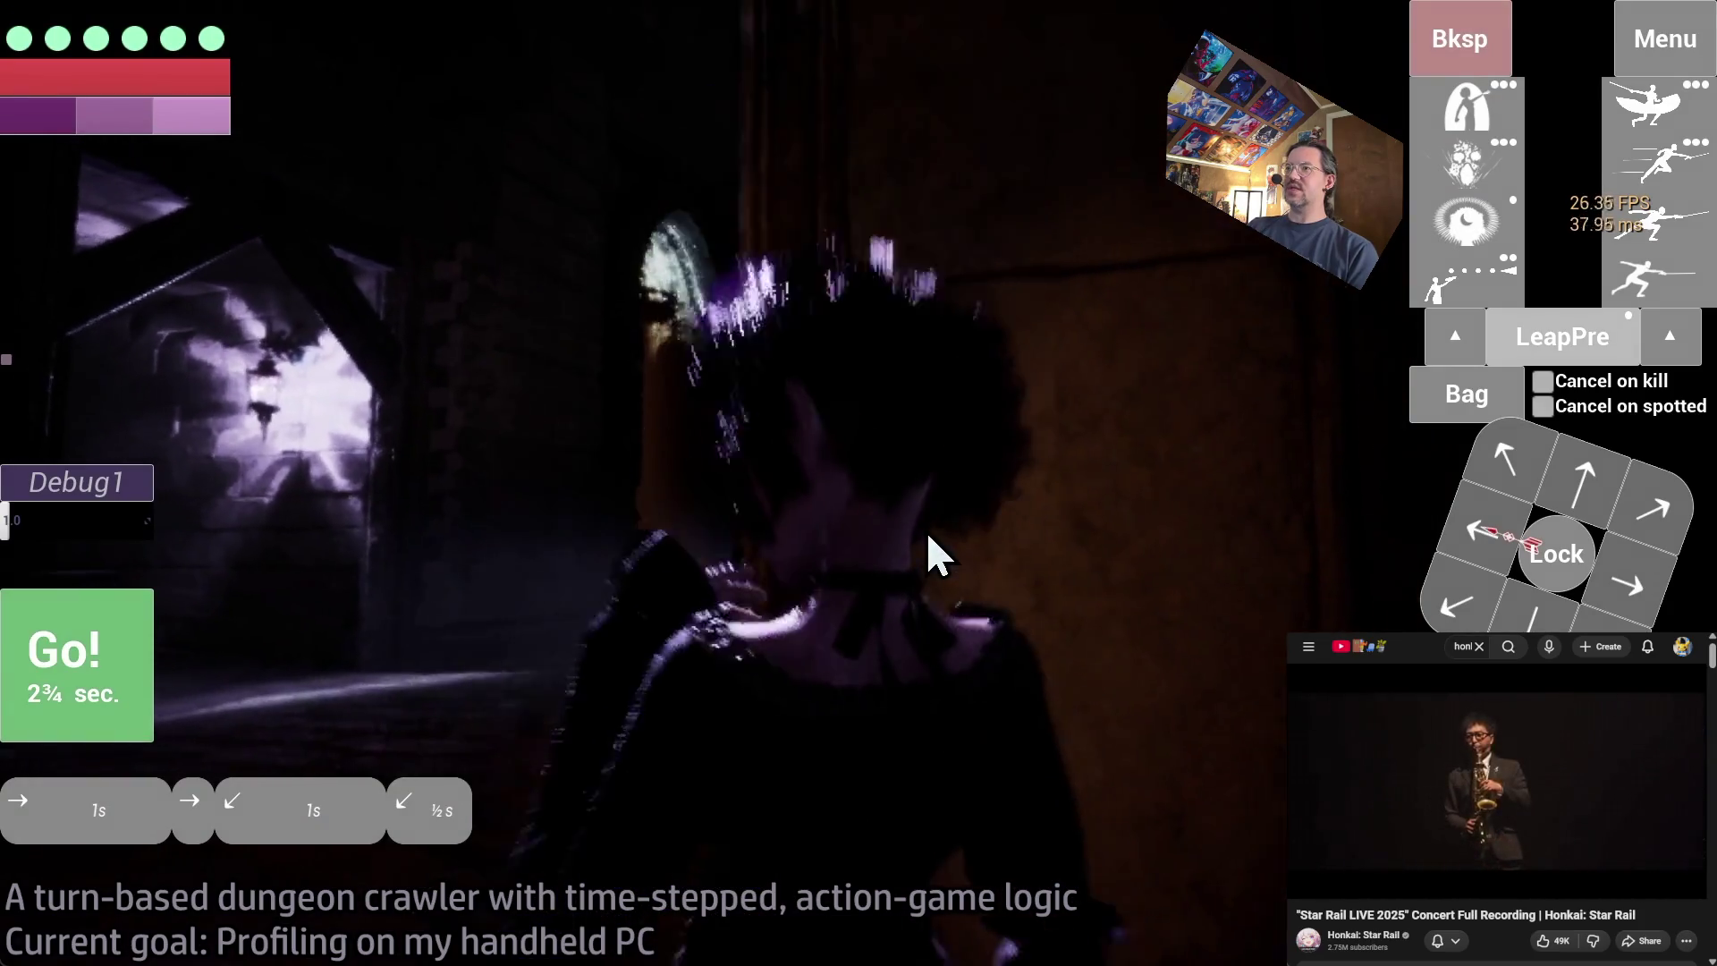
- Check the graphics settings, then queue and play out two forward moves down the corridor
{"action": "left_click", "coordinate": [1665, 39]}
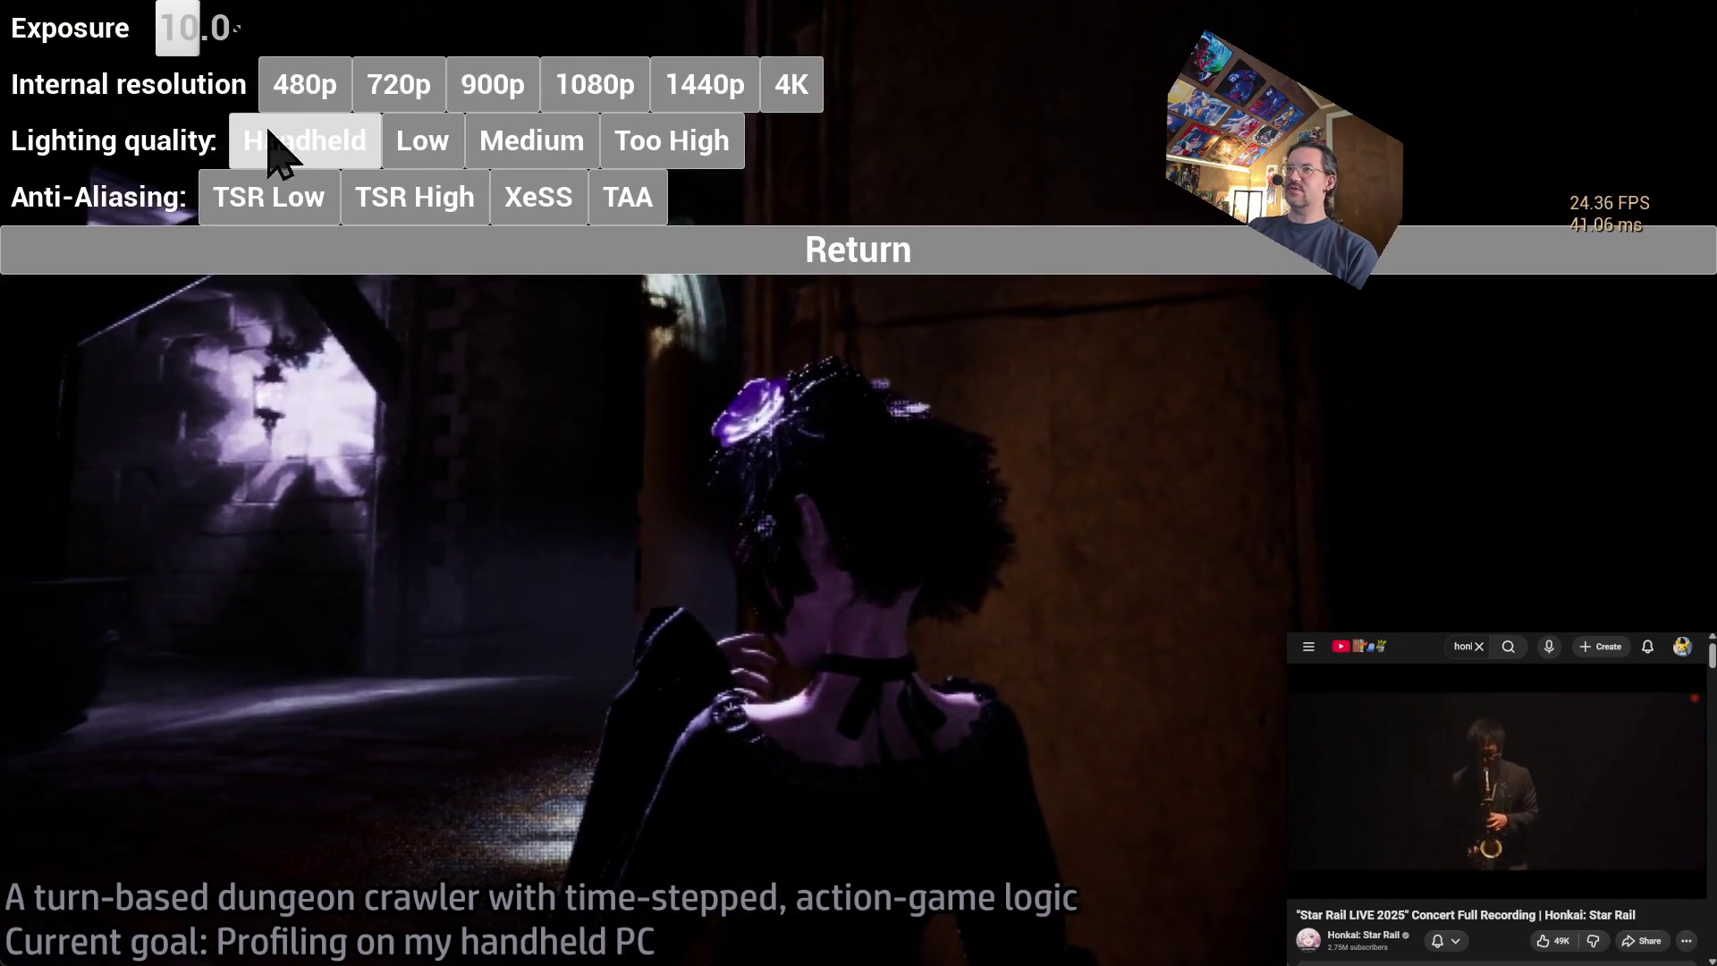
{"action": "left_click", "coordinate": [754, 239]}
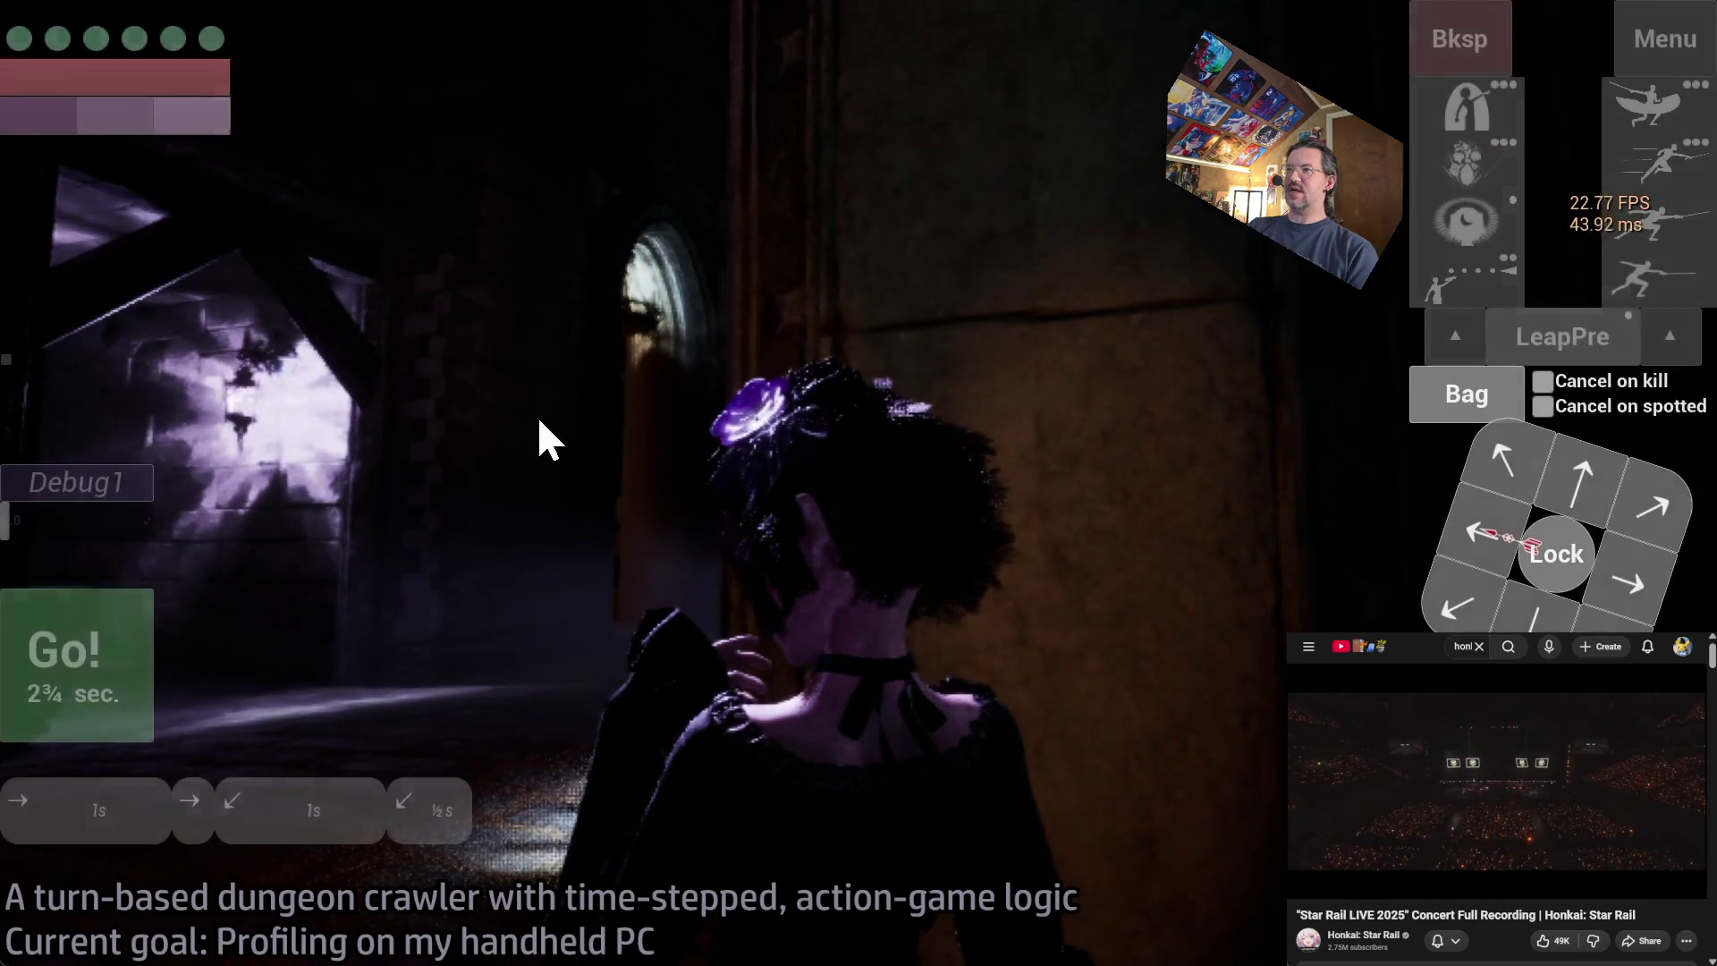
{"action": "mouse_move", "coordinate": [544, 433]}
{"action": "left_mouse_down"}
{"action": "mouse_move", "coordinate": [1193, 601]}
{"action": "mouse_move", "coordinate": [1129, 540]}
{"action": "mouse_move", "coordinate": [1039, 535]}
{"action": "left_mouse_up"}
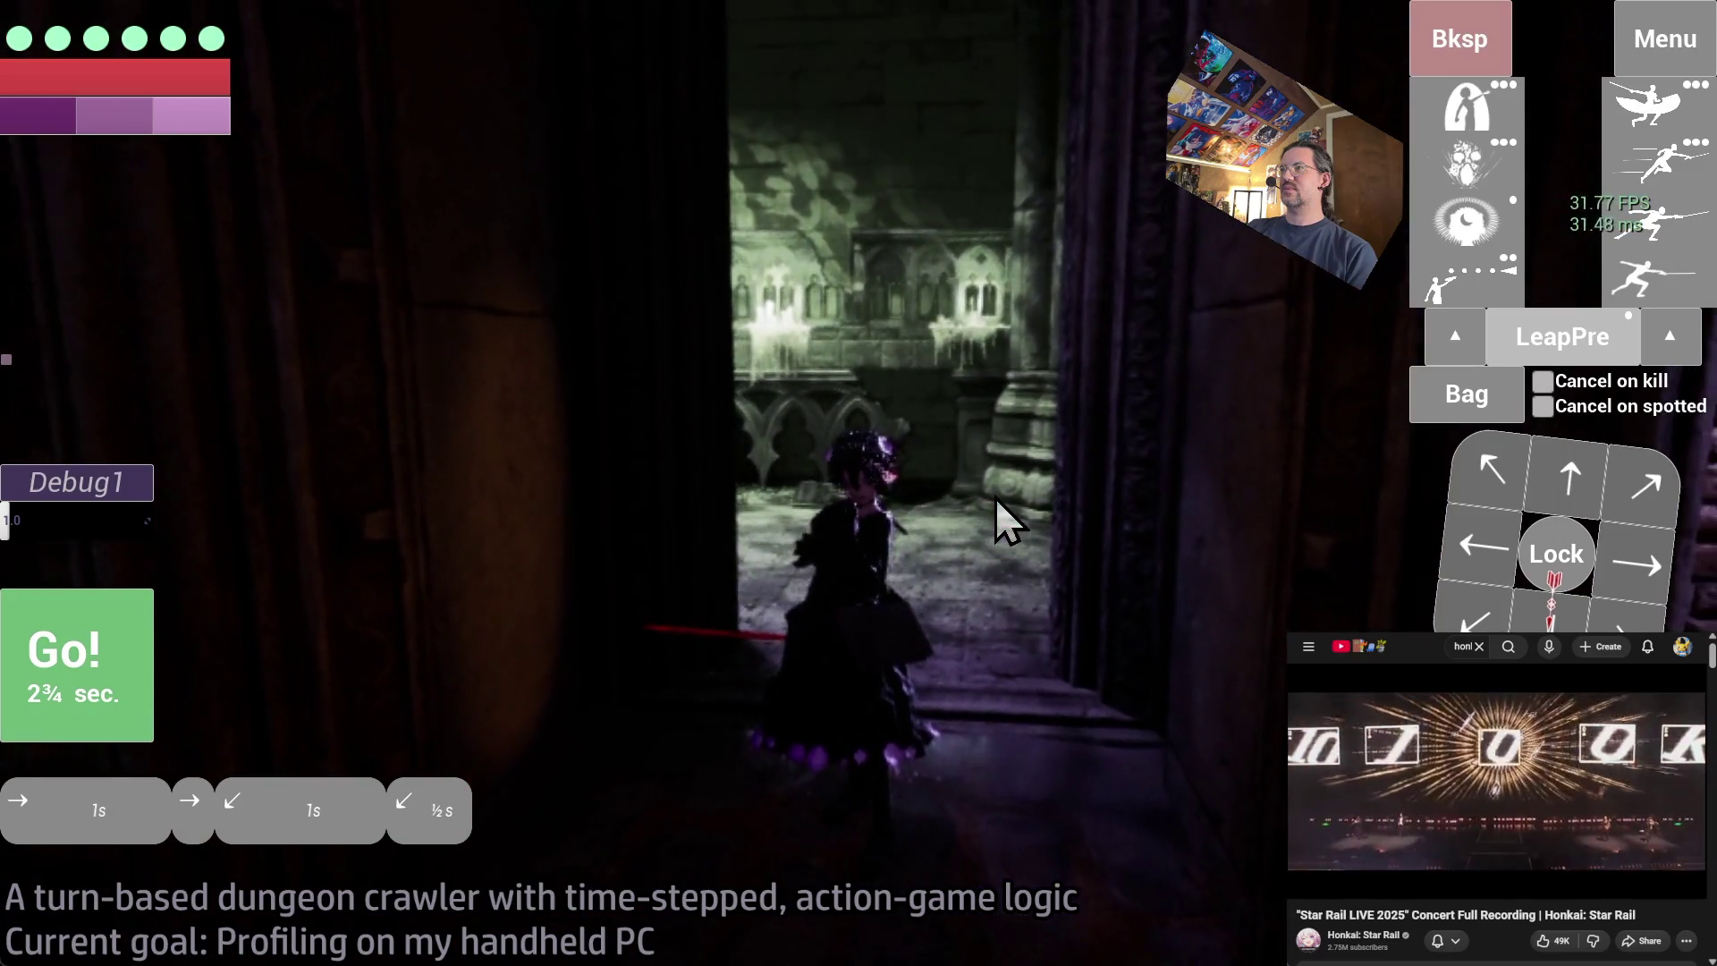
{"action": "left_click", "coordinate": [1571, 474]}
{"action": "left_click", "coordinate": [38, 658]}
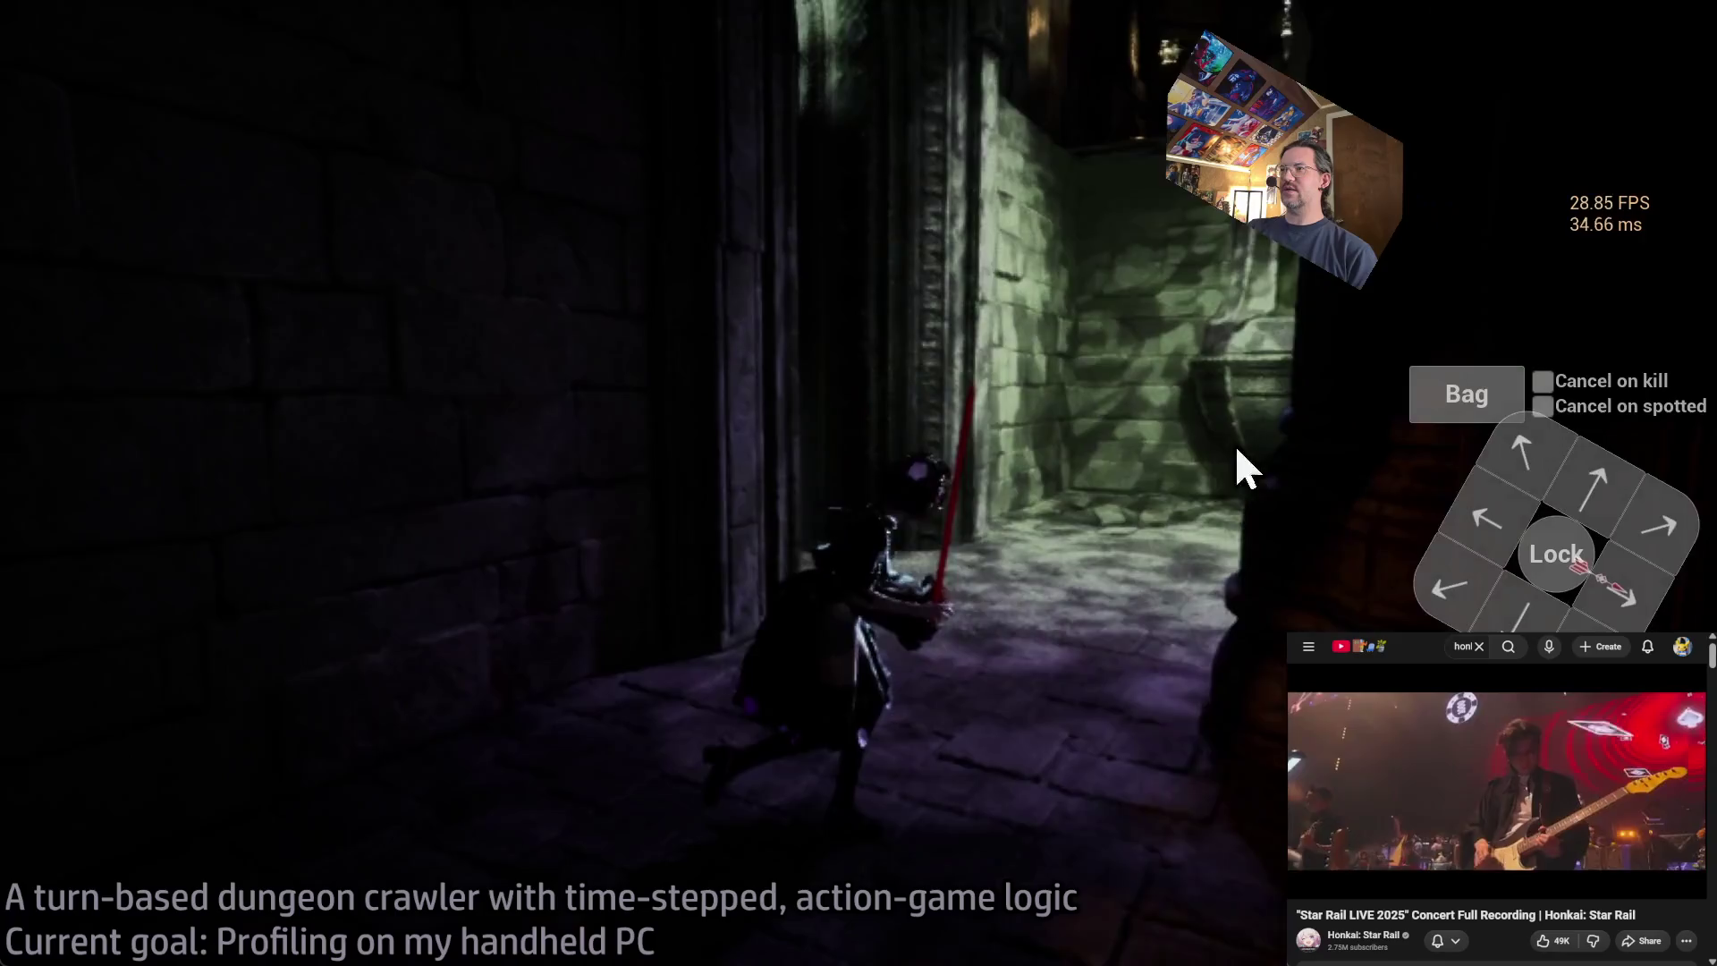
{"action": "left_click", "coordinate": [1572, 471]}
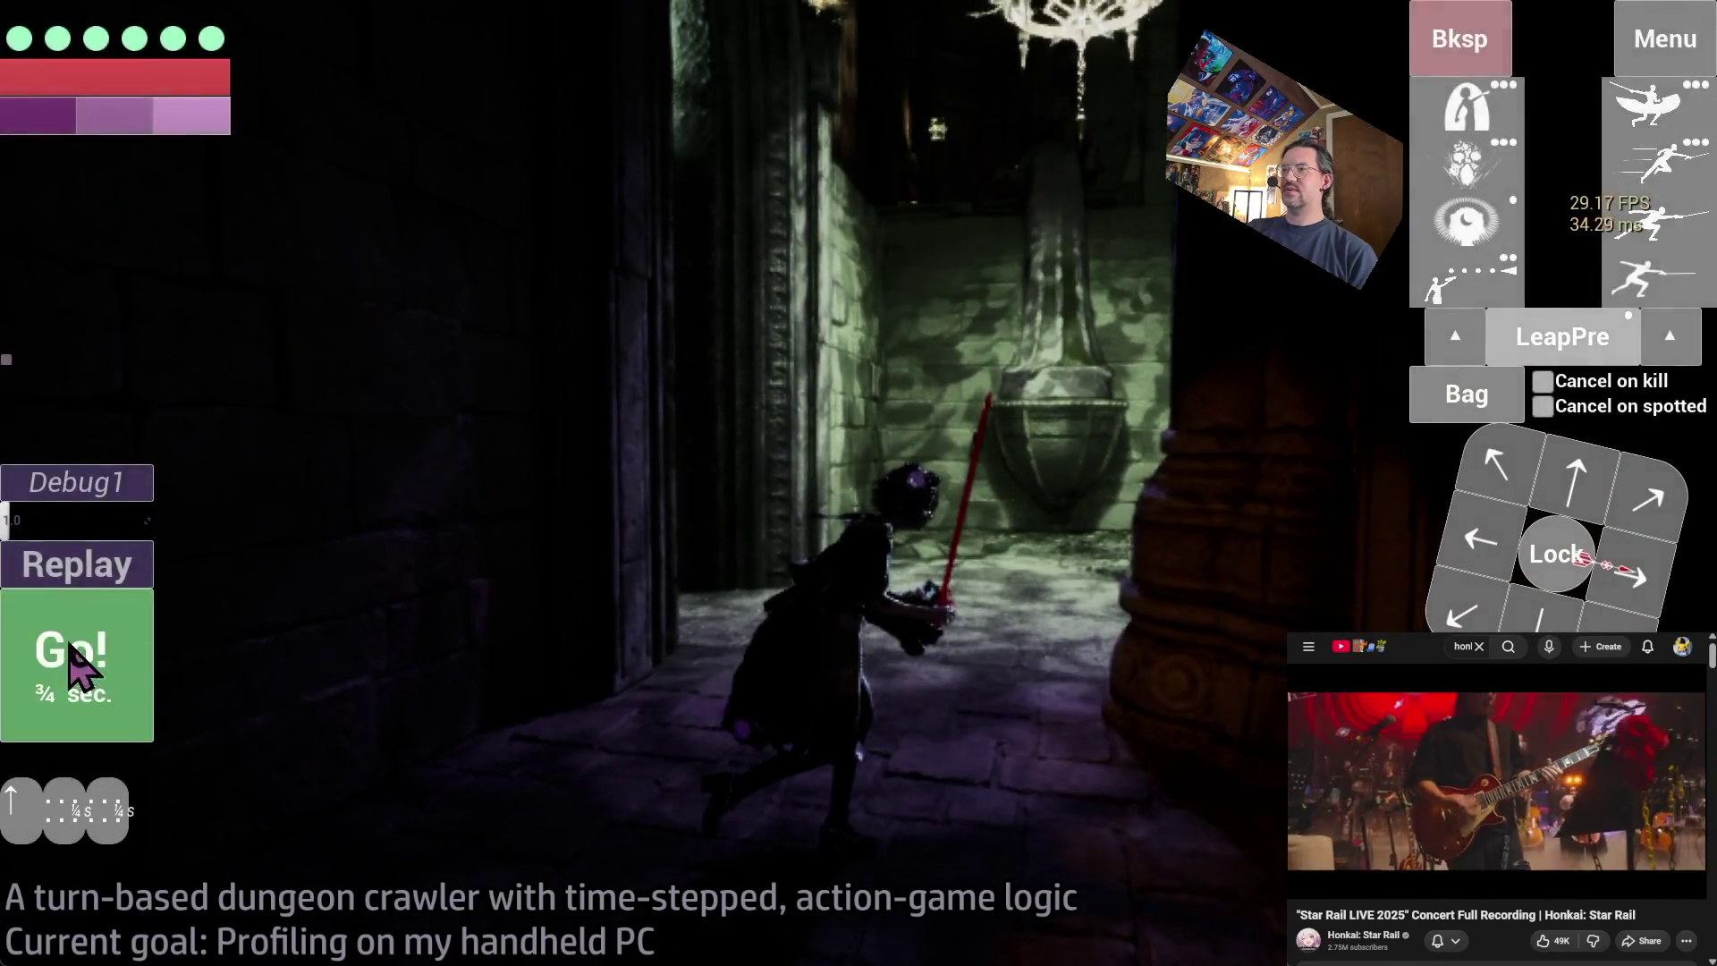
{"action": "left_click", "coordinate": [77, 659]}
- Recheck graphics settings, tilt the camera toward the chandelier, and execute a Leap
{"action": "left_click", "coordinate": [1662, 35]}
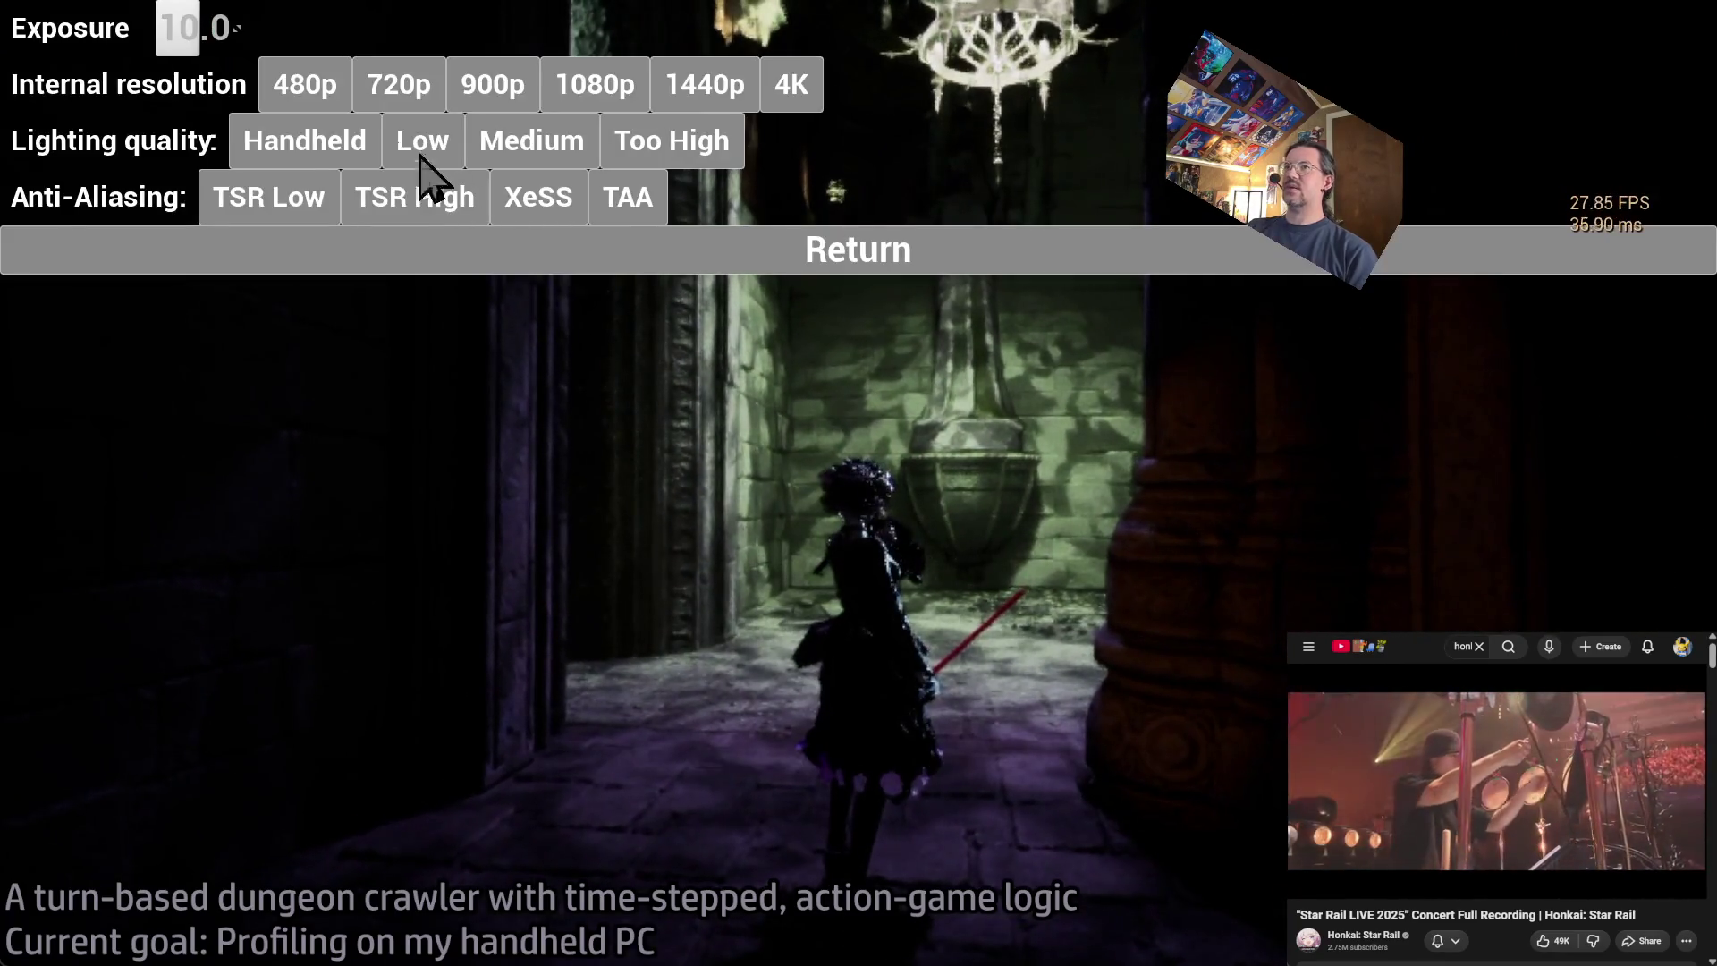
{"action": "left_click", "coordinate": [920, 257]}
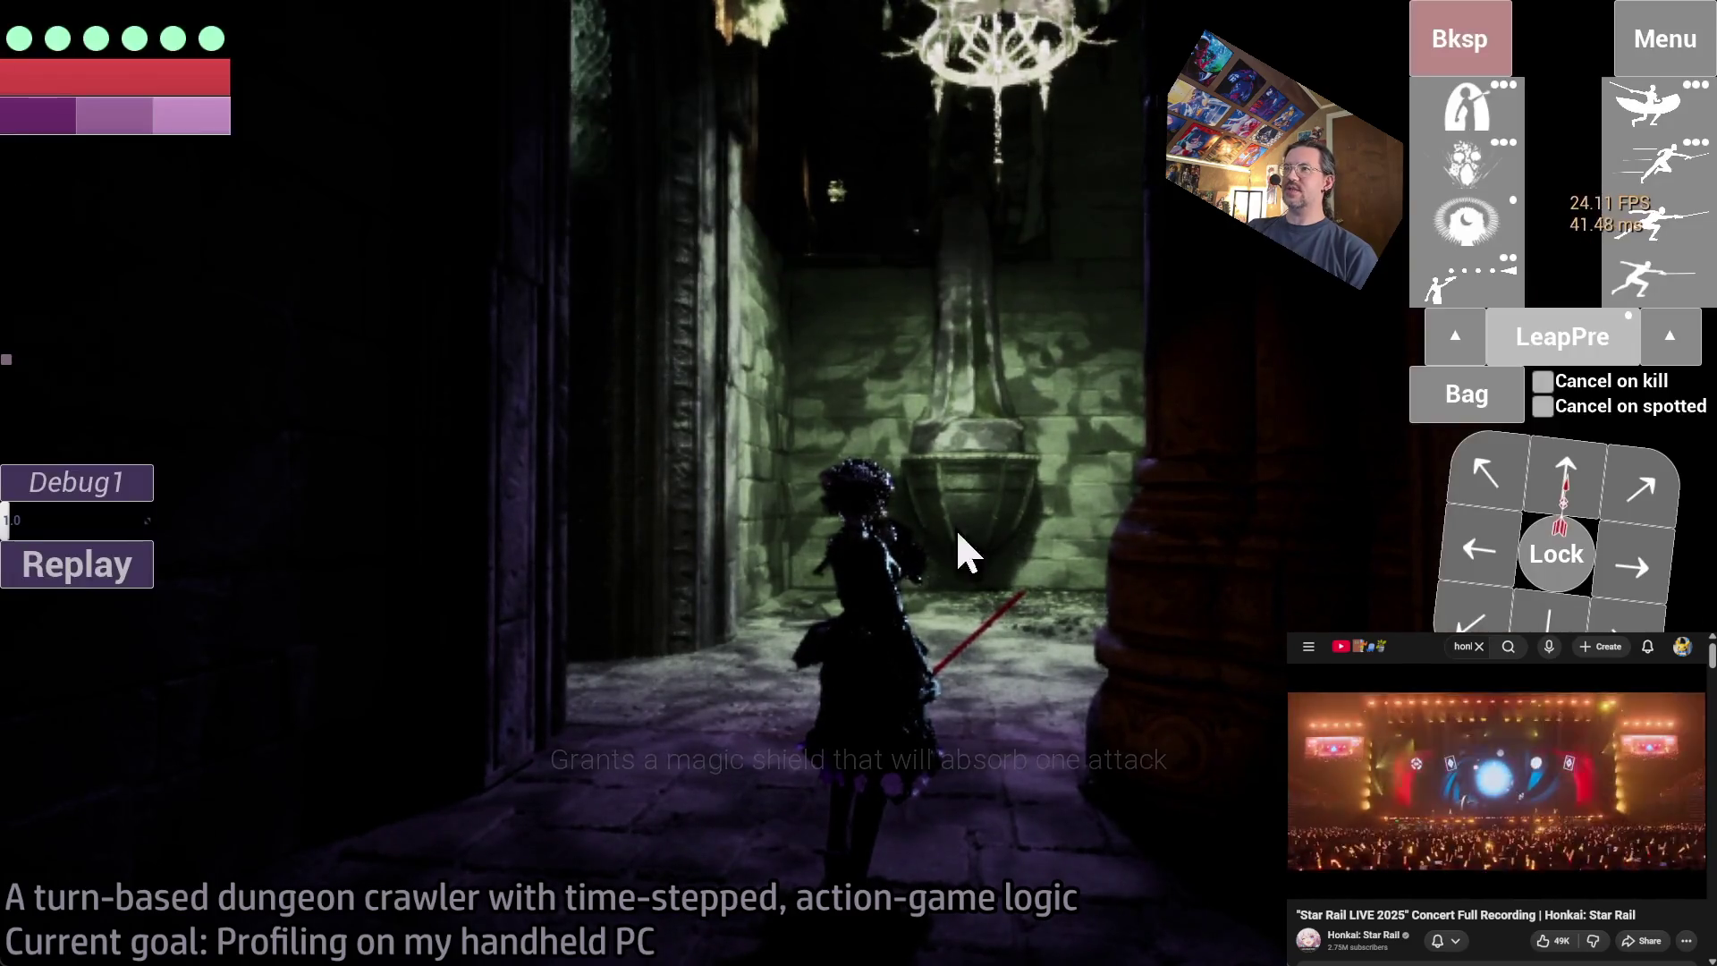
{"action": "mouse_move", "coordinate": [962, 548]}
{"action": "left_mouse_down"}
{"action": "mouse_move", "coordinate": [951, 433]}
{"action": "mouse_move", "coordinate": [885, 420]}
{"action": "mouse_move", "coordinate": [1364, 304]}
{"action": "left_mouse_up"}
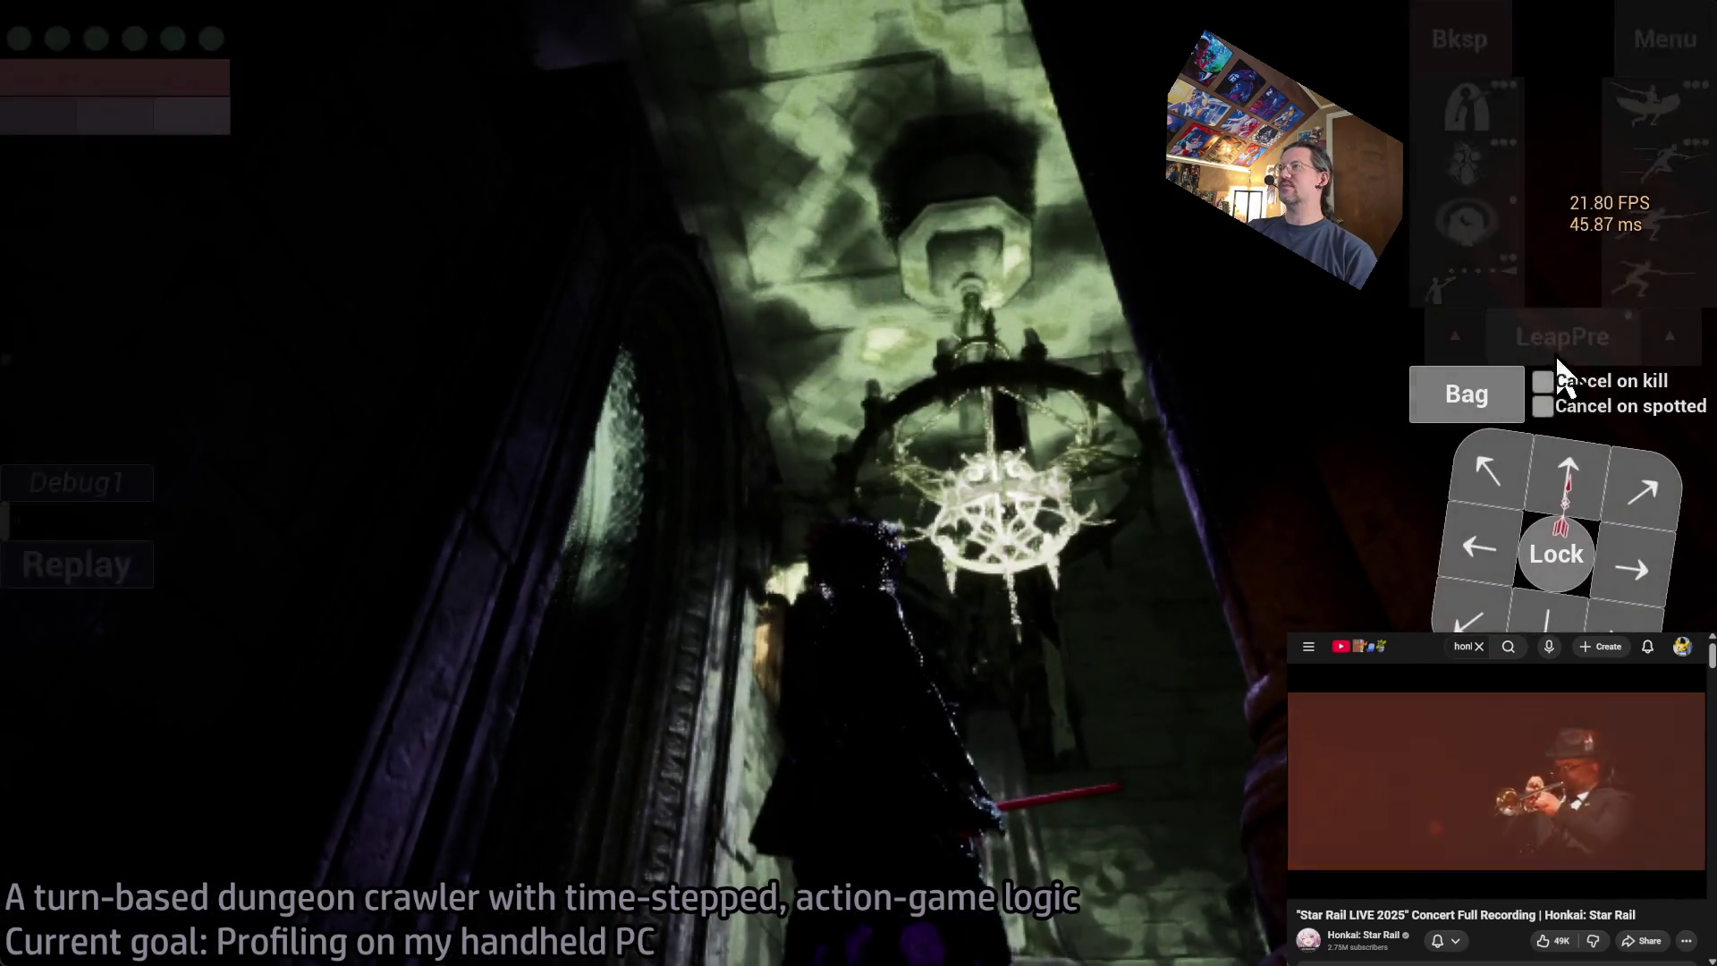
{"action": "left_click", "coordinate": [815, 223]}
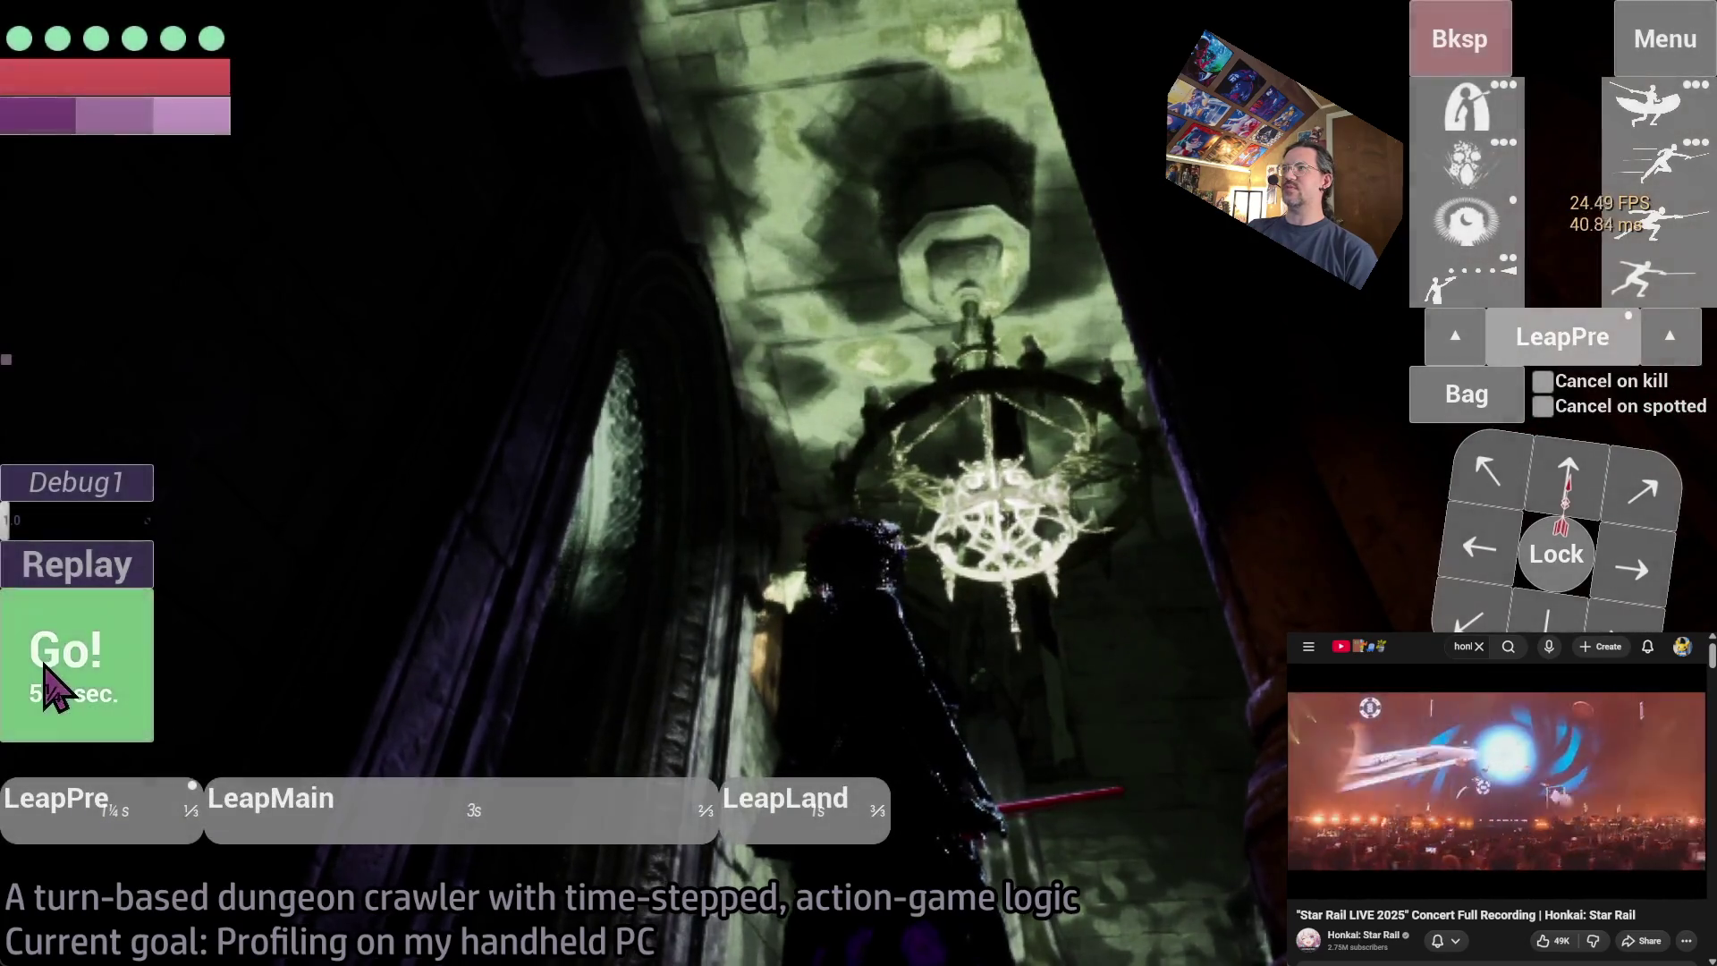
{"action": "left_click", "coordinate": [54, 682]}
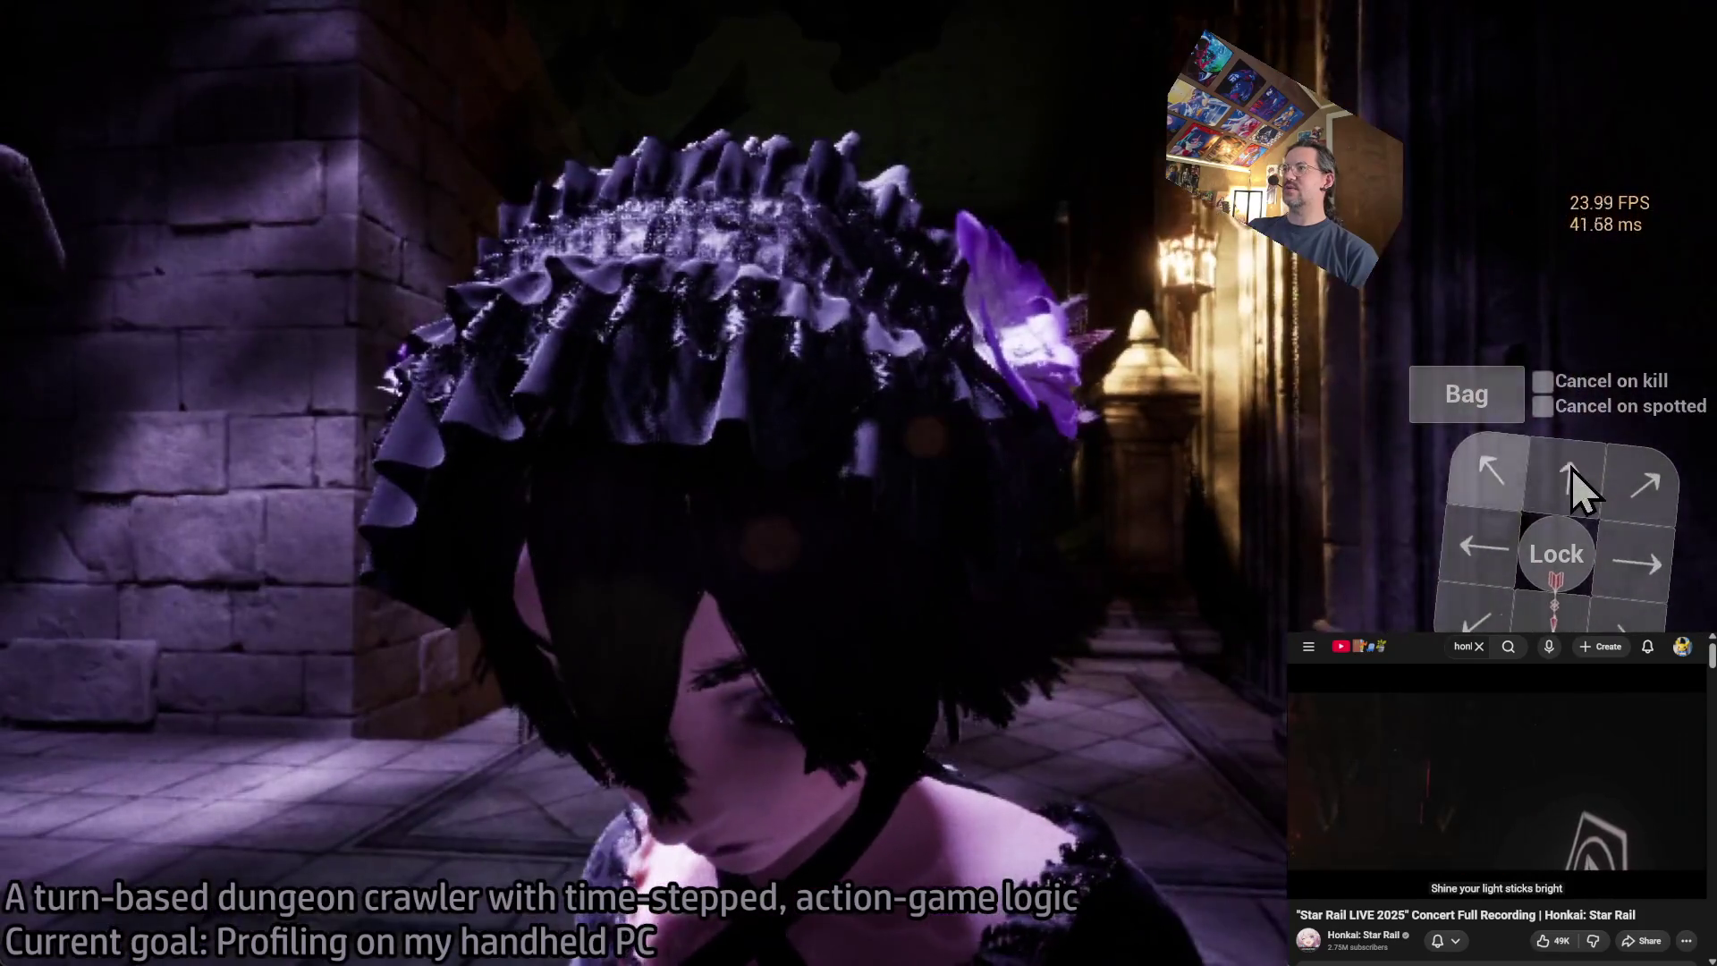
- Queue and execute a lunge, then play out two more turns
{"action": "left_click", "coordinate": [1652, 237]}
{"action": "left_click", "coordinate": [96, 690]}
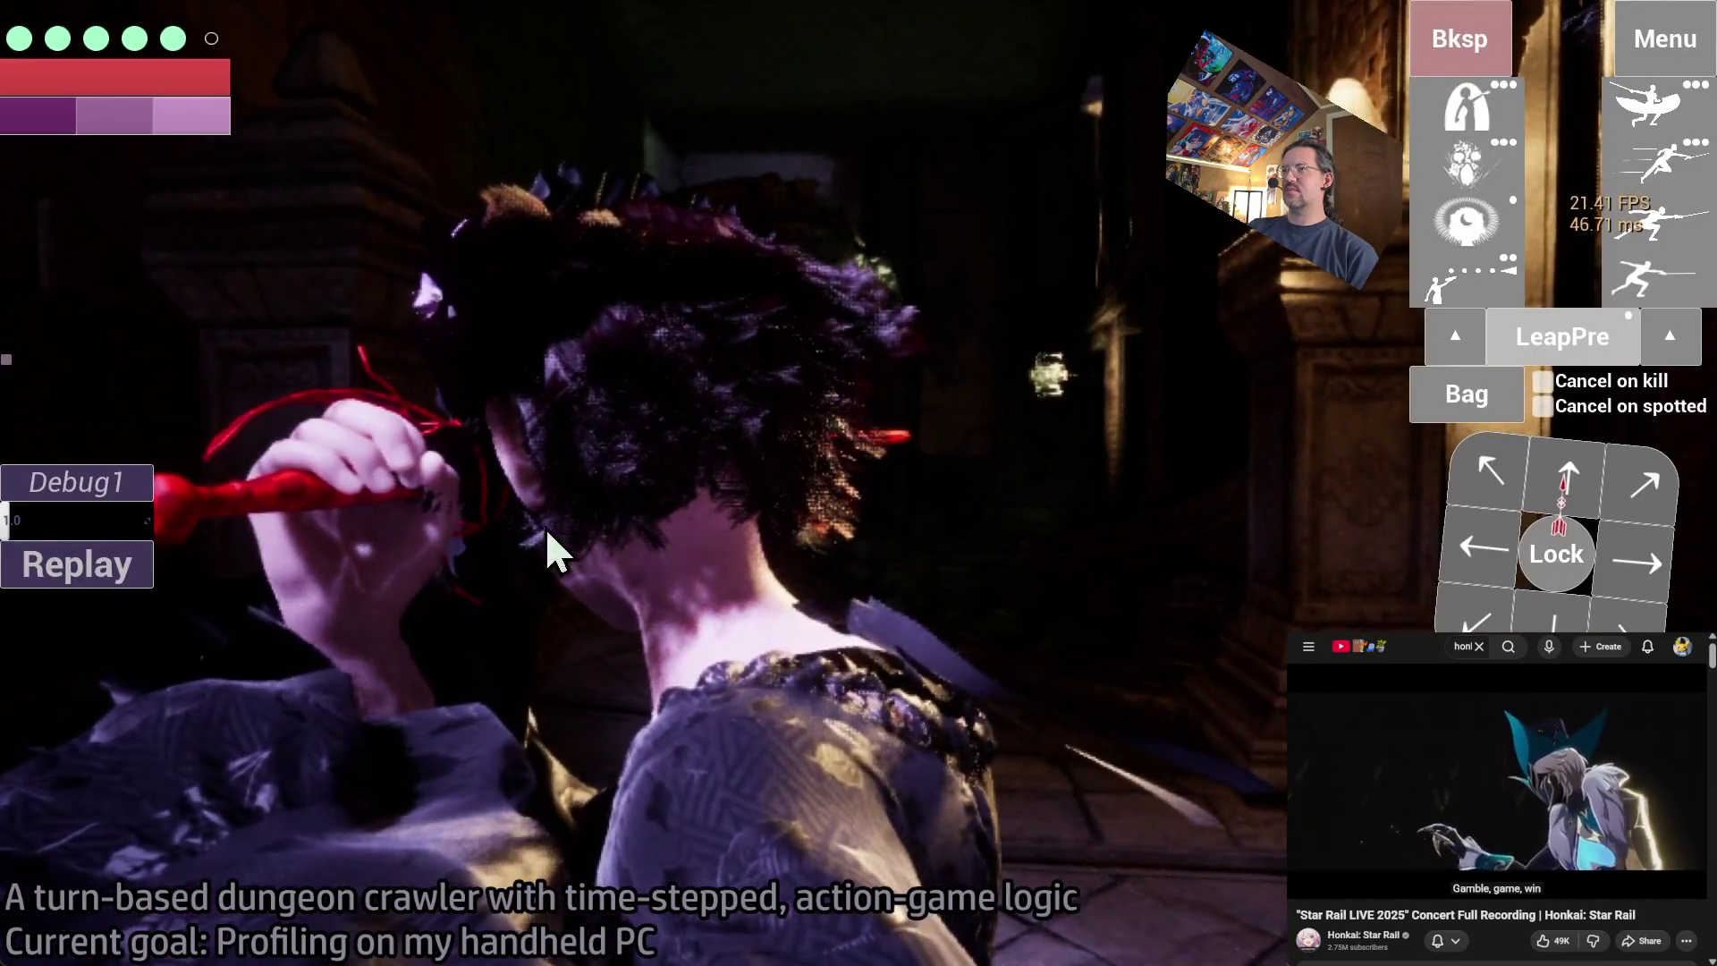
{"action": "left_click", "coordinate": [543, 546]}
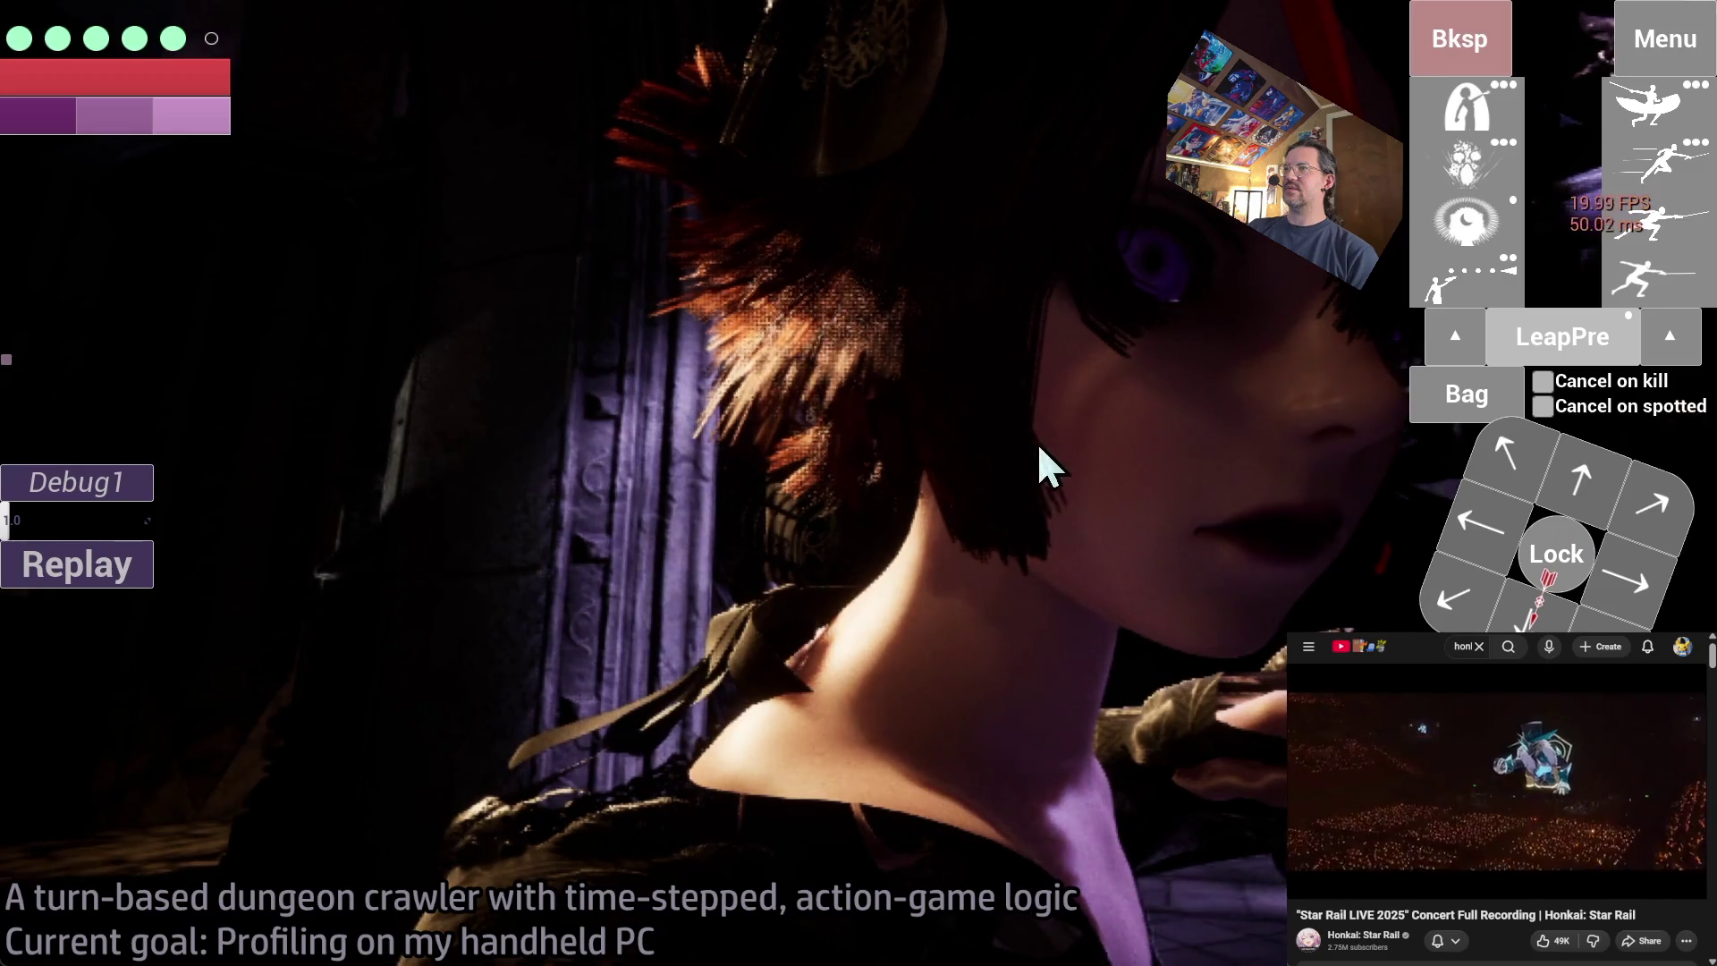
{"action": "left_click", "coordinate": [1035, 498]}
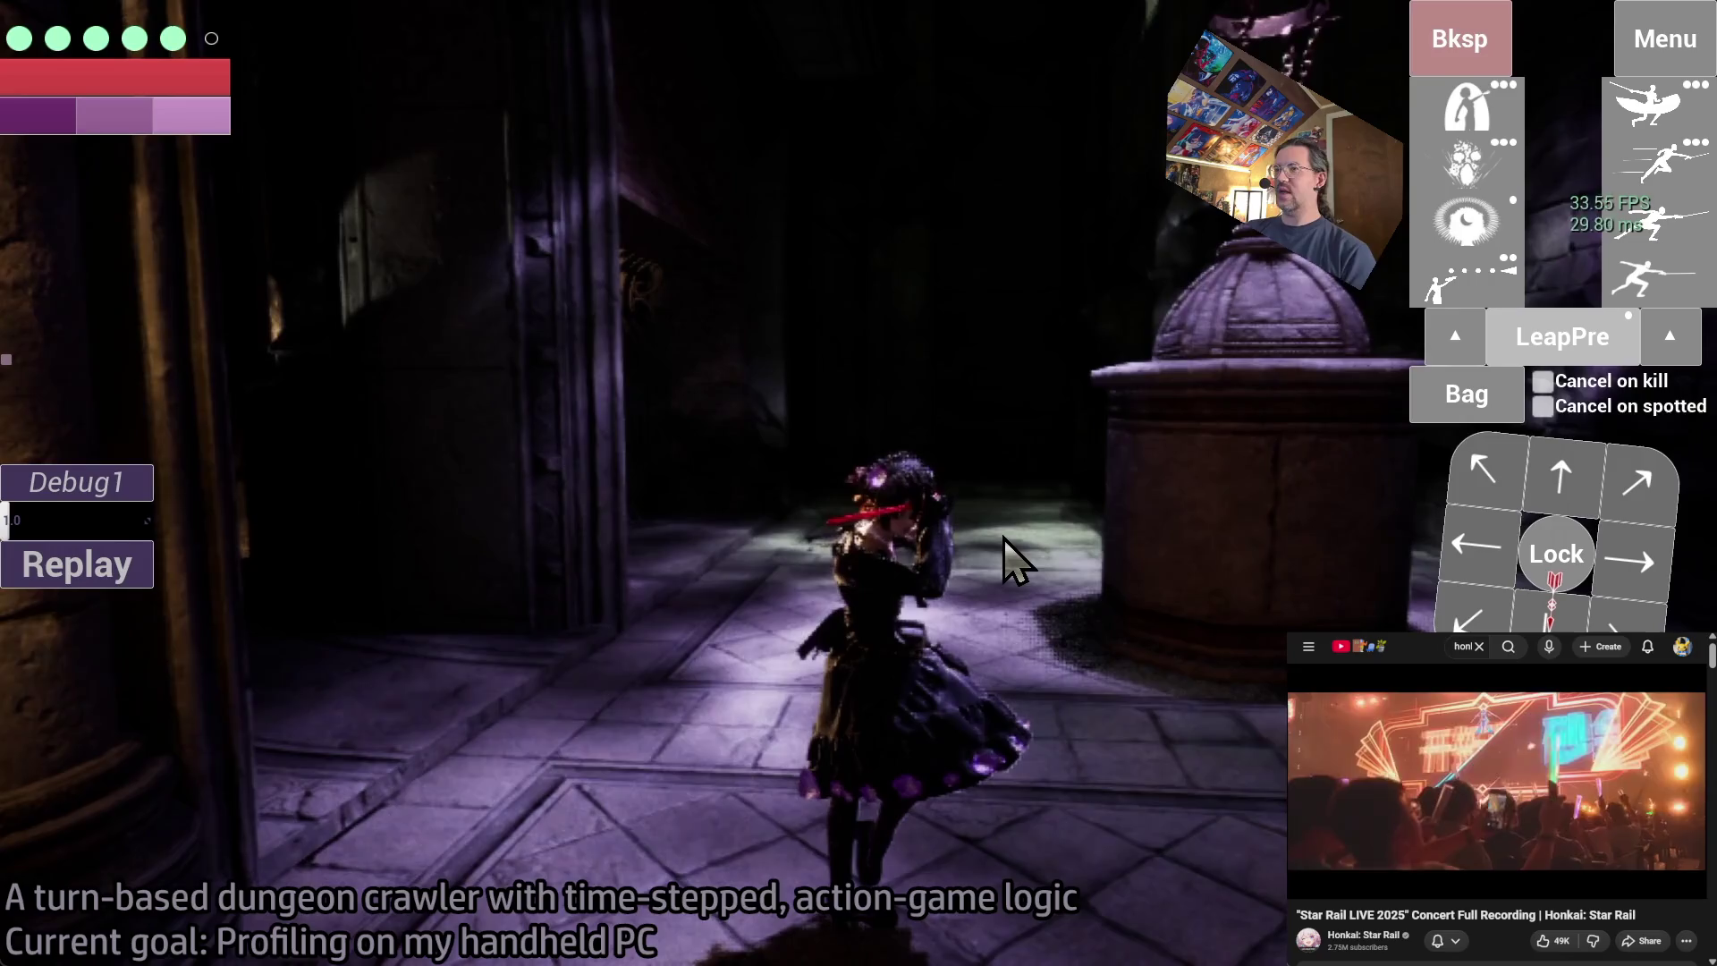
- Quit the game with the exit console command and clear the file selection in GLD-Export\Windows
{"action": "key", "text": "grave"}
{"action": "type", "text": "exit"}
{"action": "key", "text": "Return"}
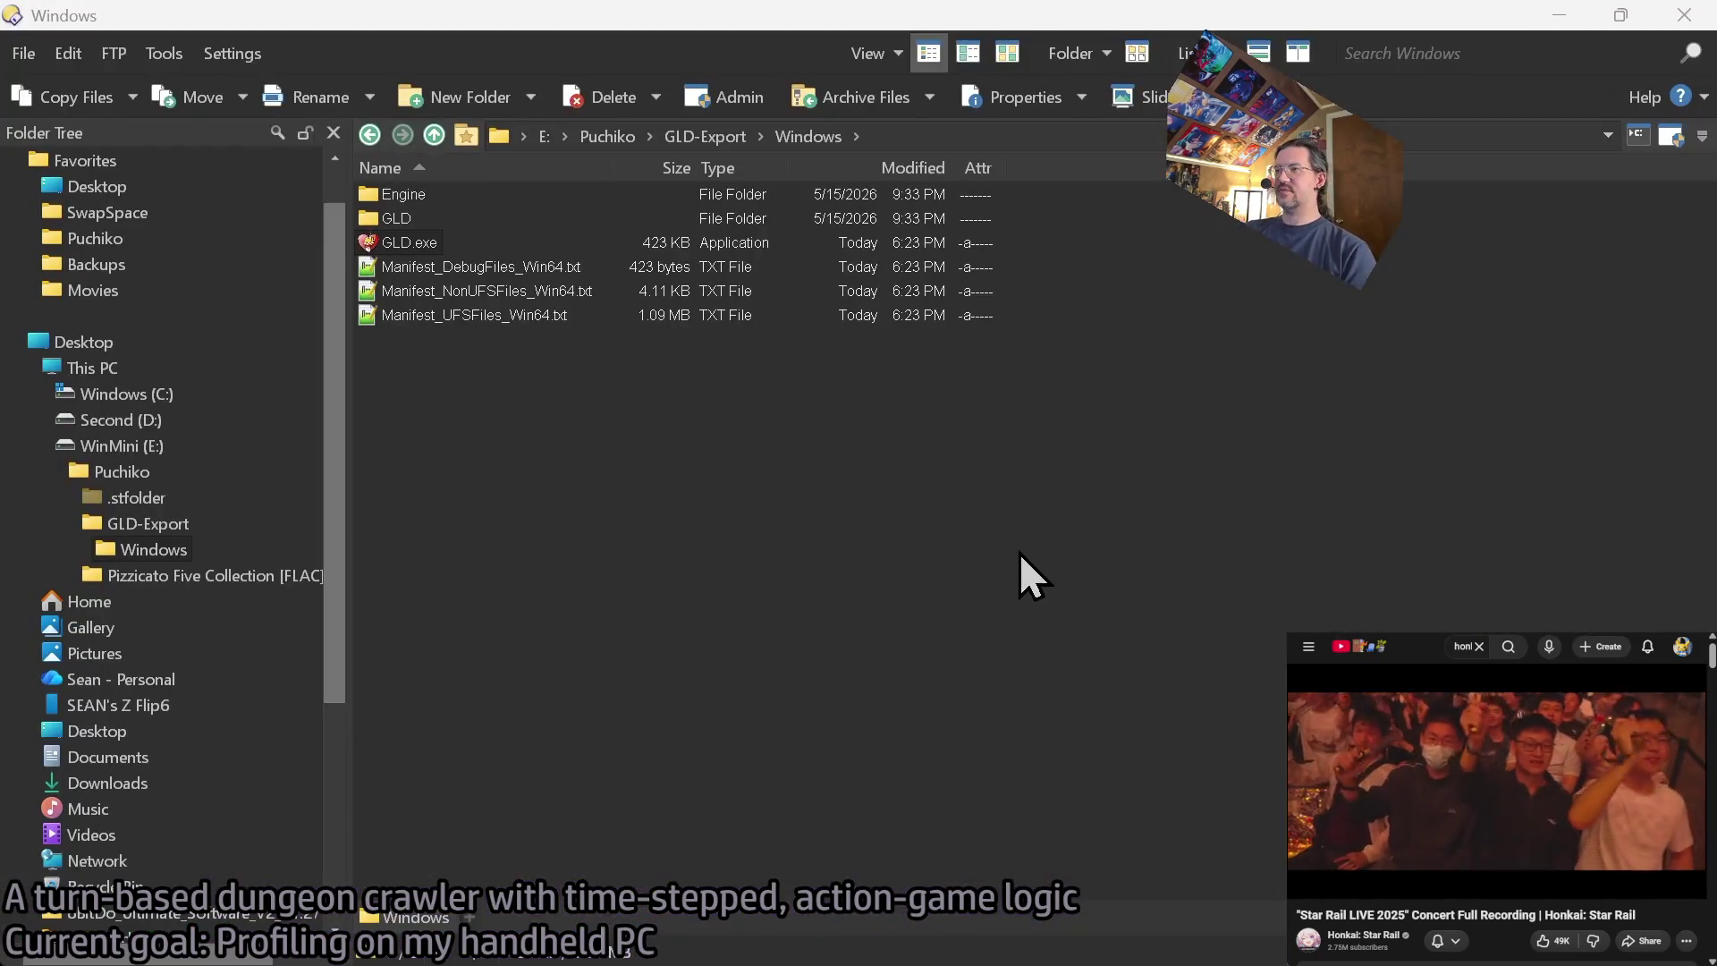
{"action": "left_click", "coordinate": [1531, 228]}
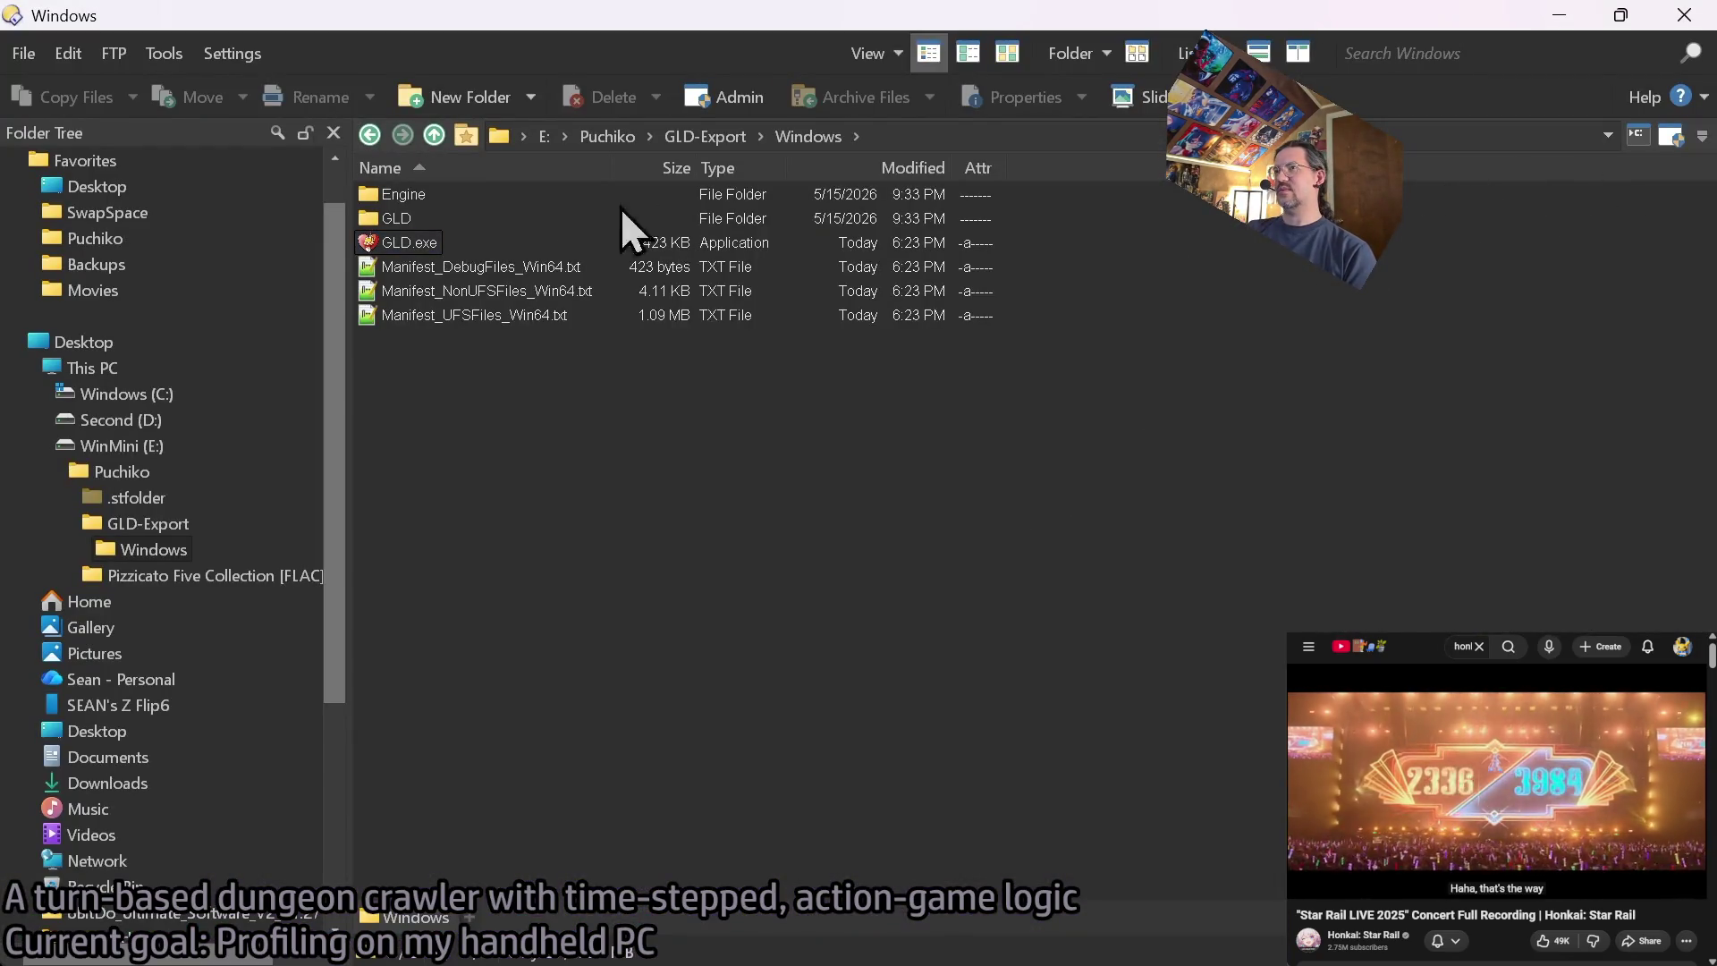
- Minimize the file manager, delete the GLD trace session, and close Unreal Insights Frontend
{"action": "left_click", "coordinate": [1570, 14]}
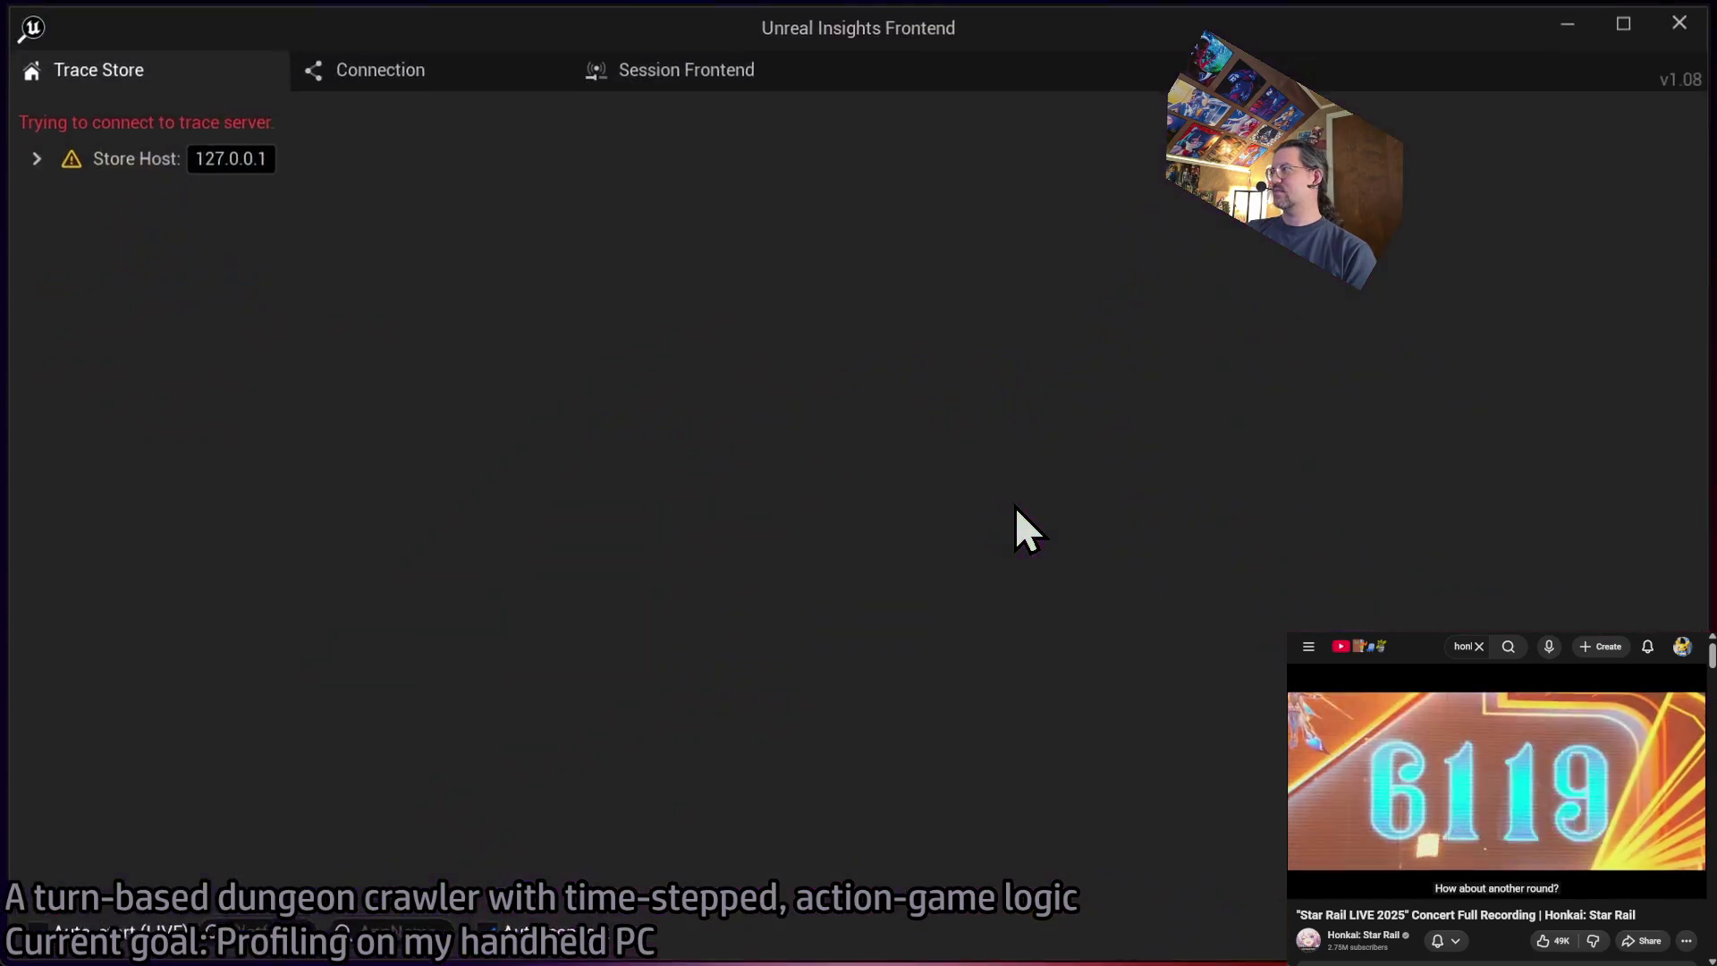
{"action": "left_click", "coordinate": [265, 225]}
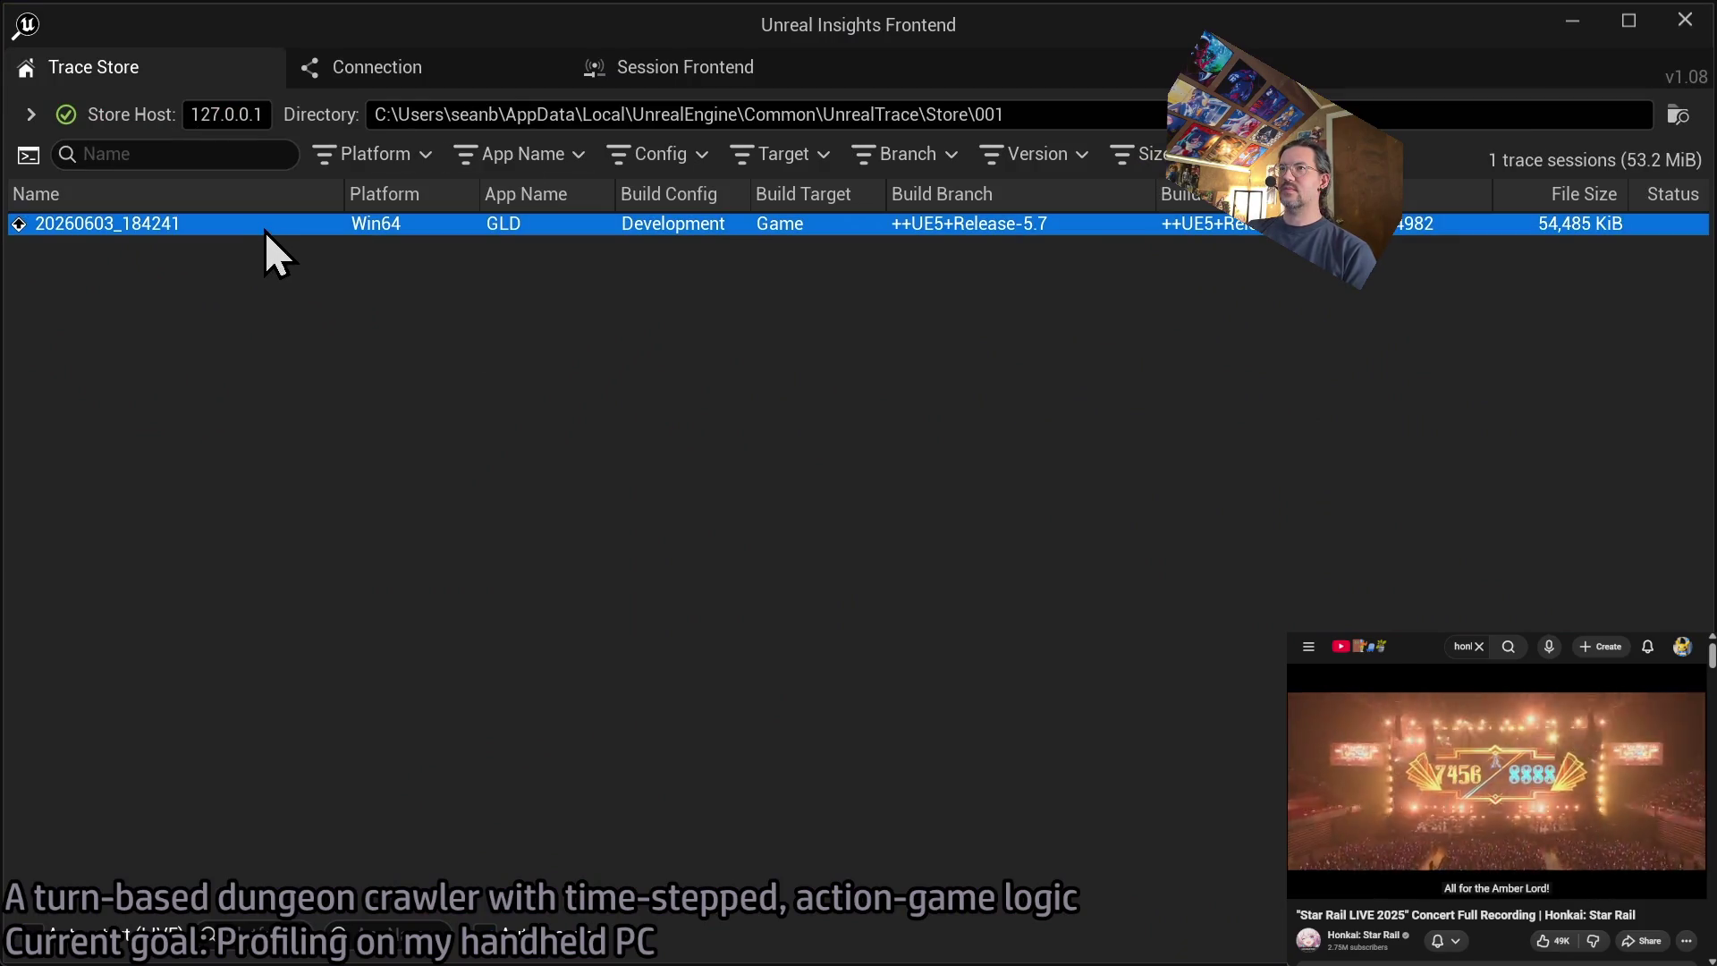
{"action": "key", "text": "Delete"}
{"action": "left_click", "coordinate": [1086, 601]}
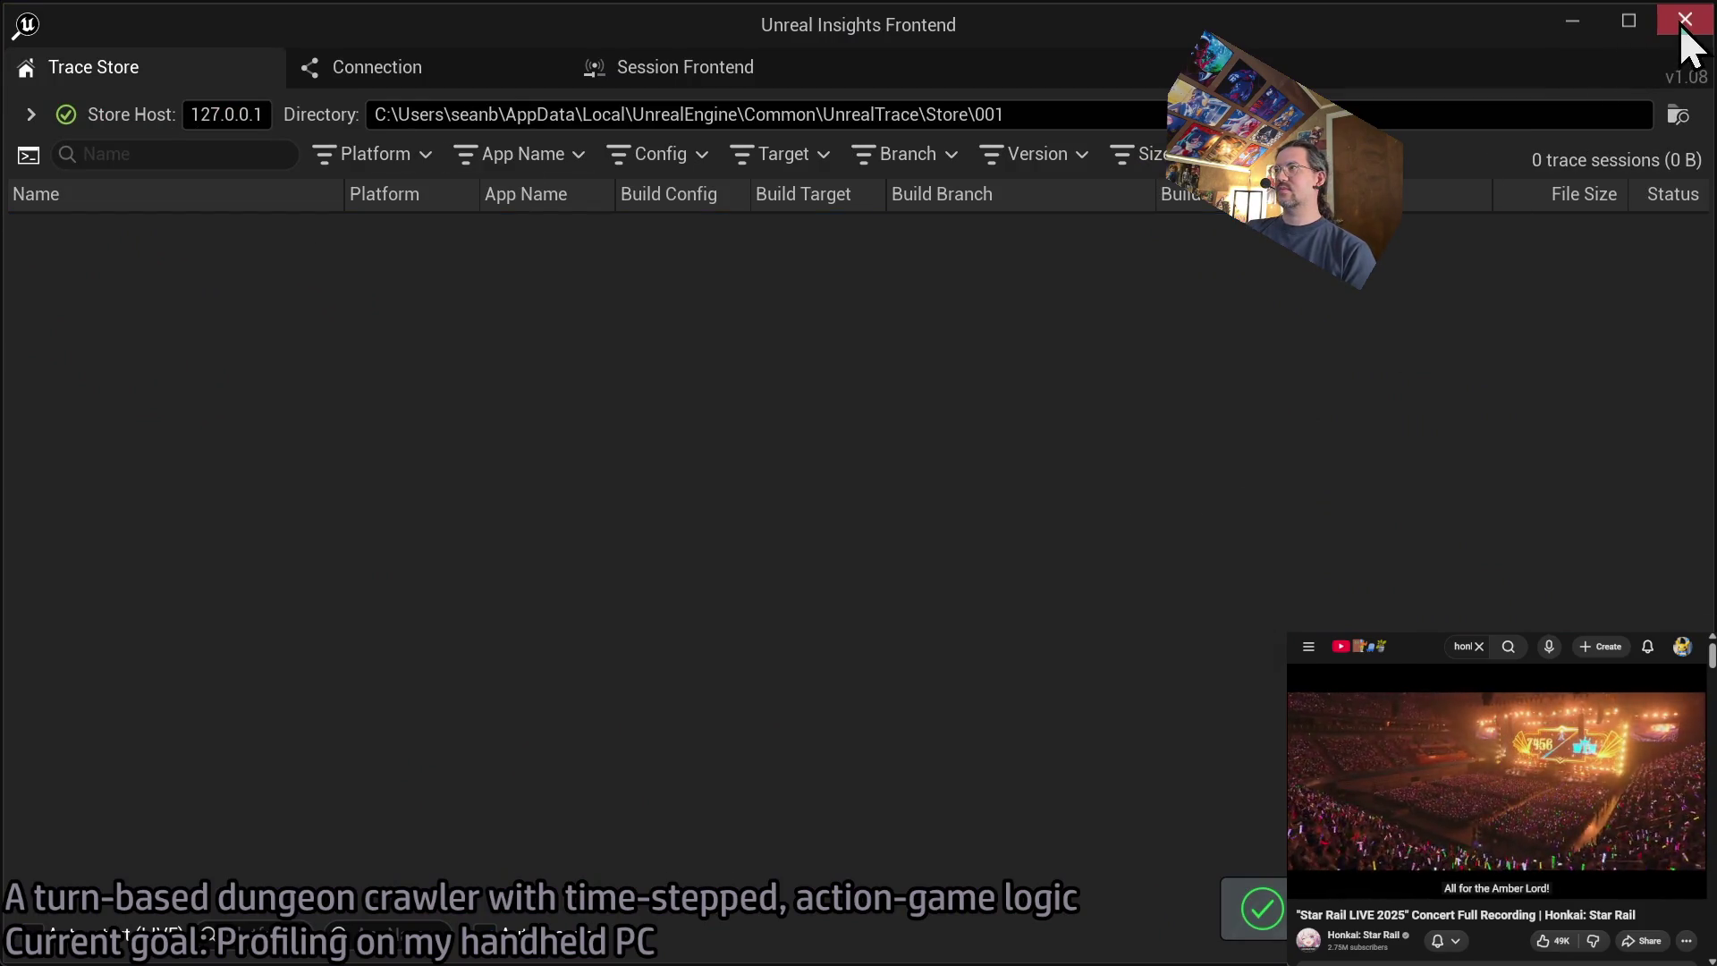
{"action": "left_click", "coordinate": [1685, 19]}
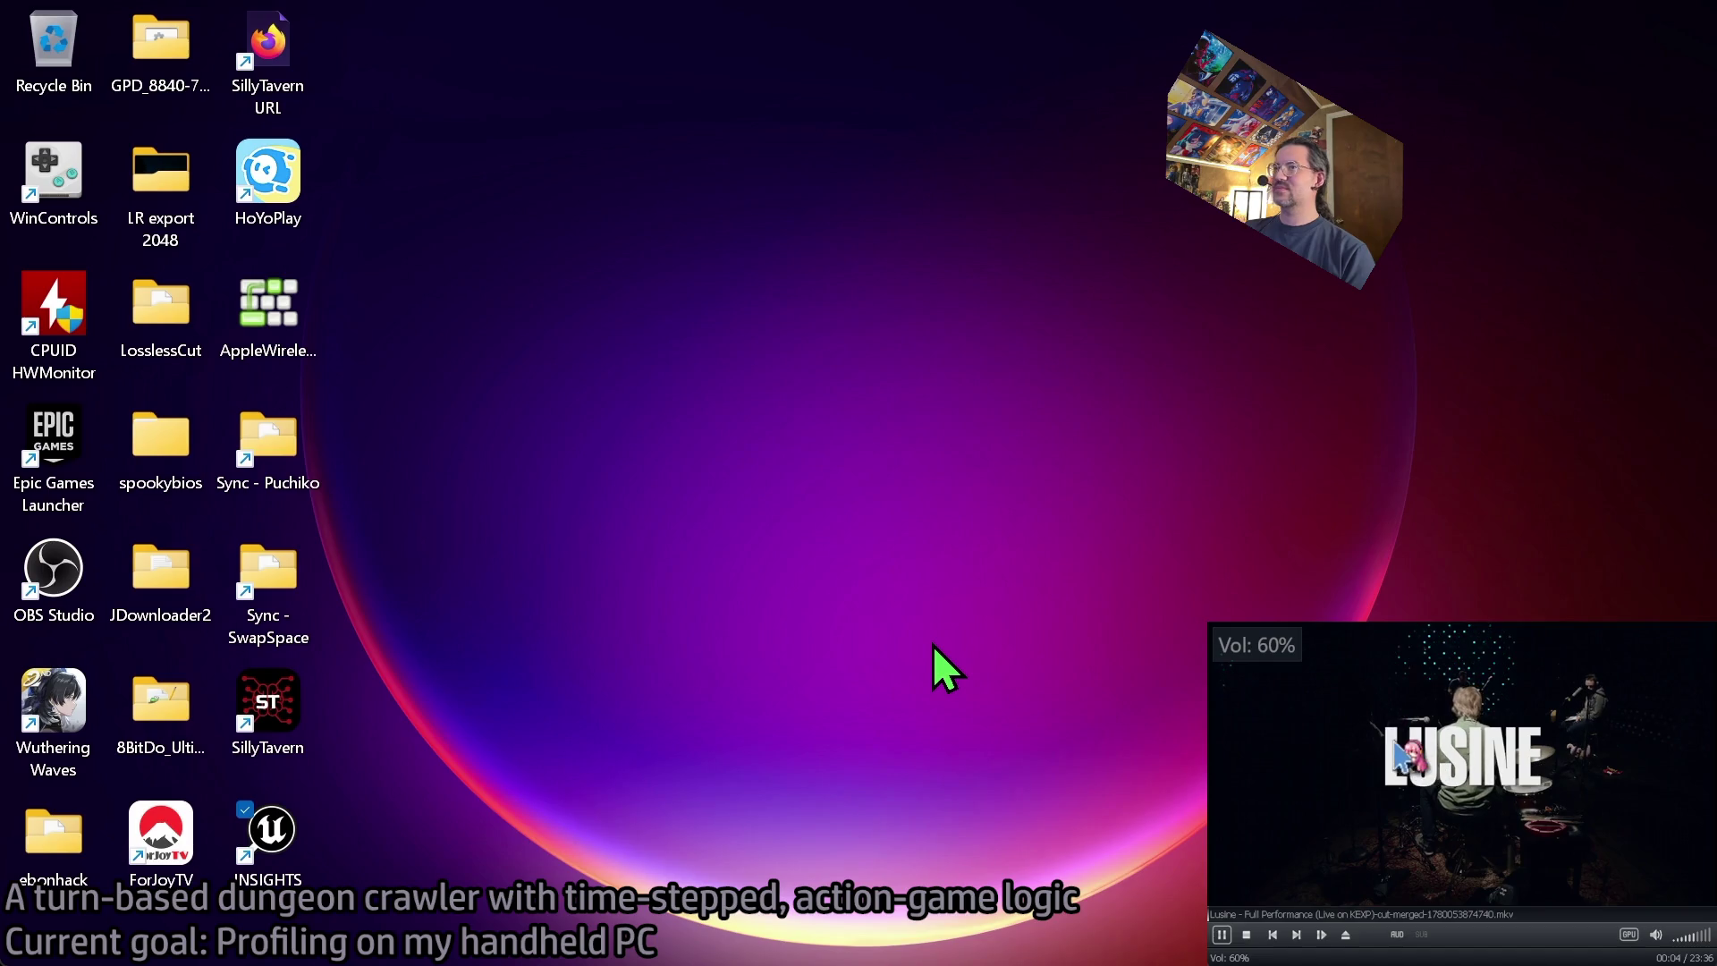
{"action": "mouse_move", "coordinate": [257, 959]}
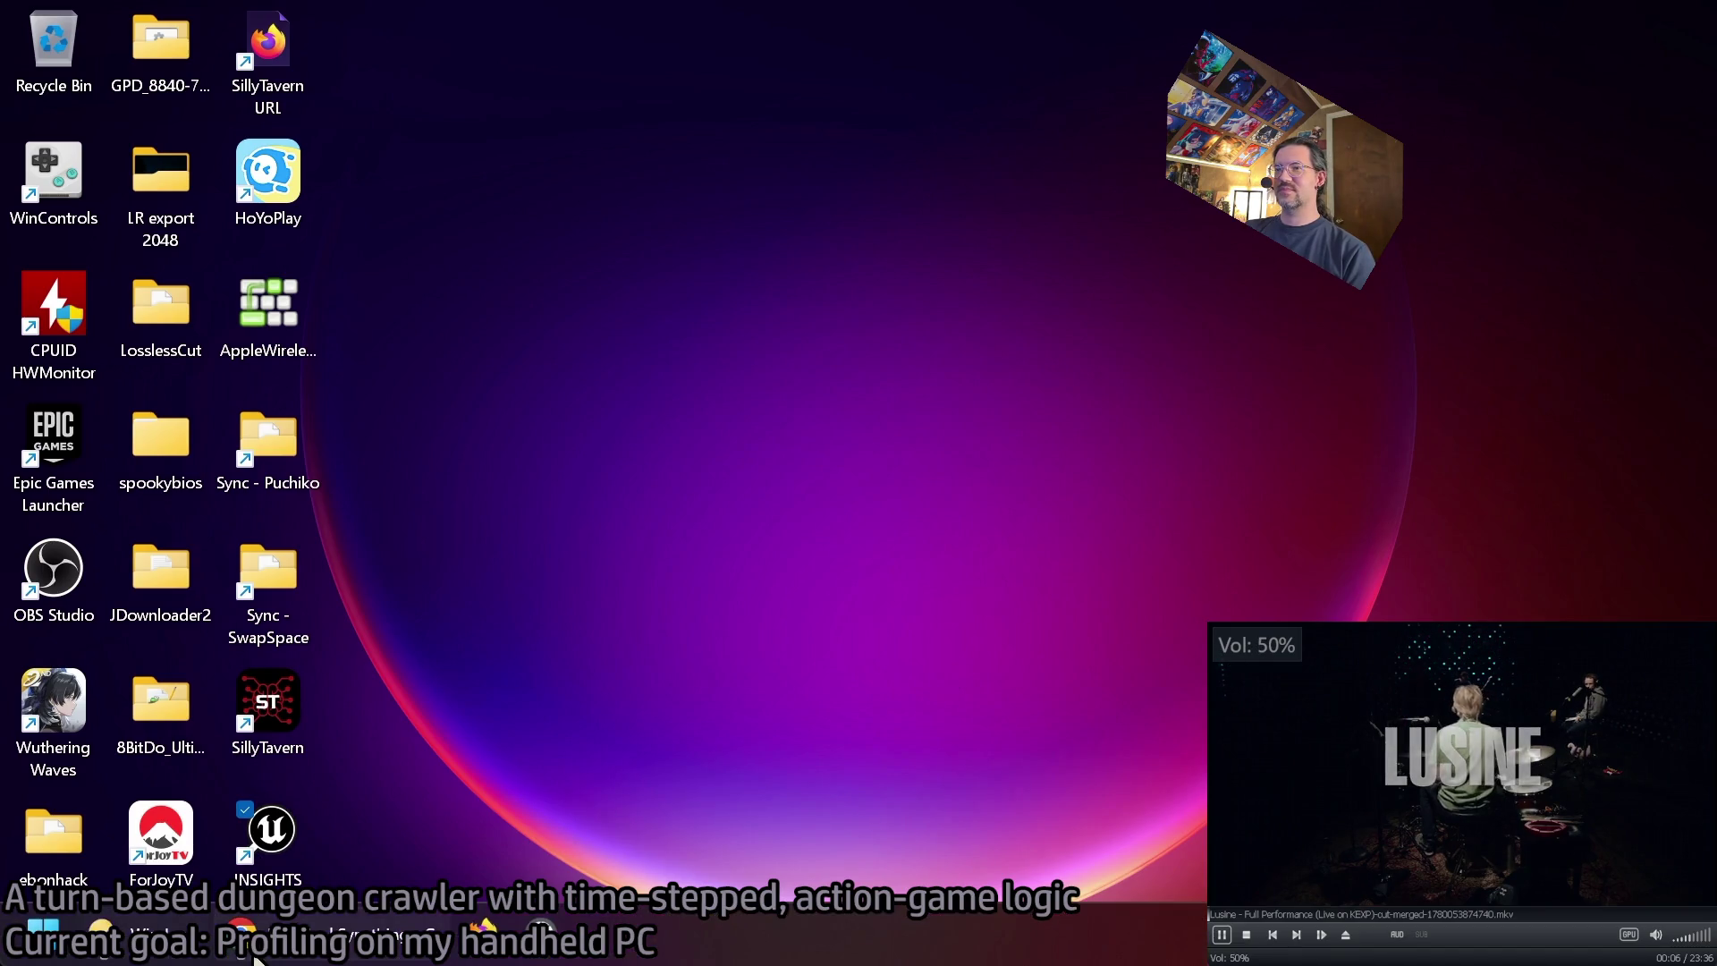
- Bring the Directory Opus export folder forward past Unreal Insights and launch GLD.exe again
{"action": "left_click", "coordinate": [192, 958]}
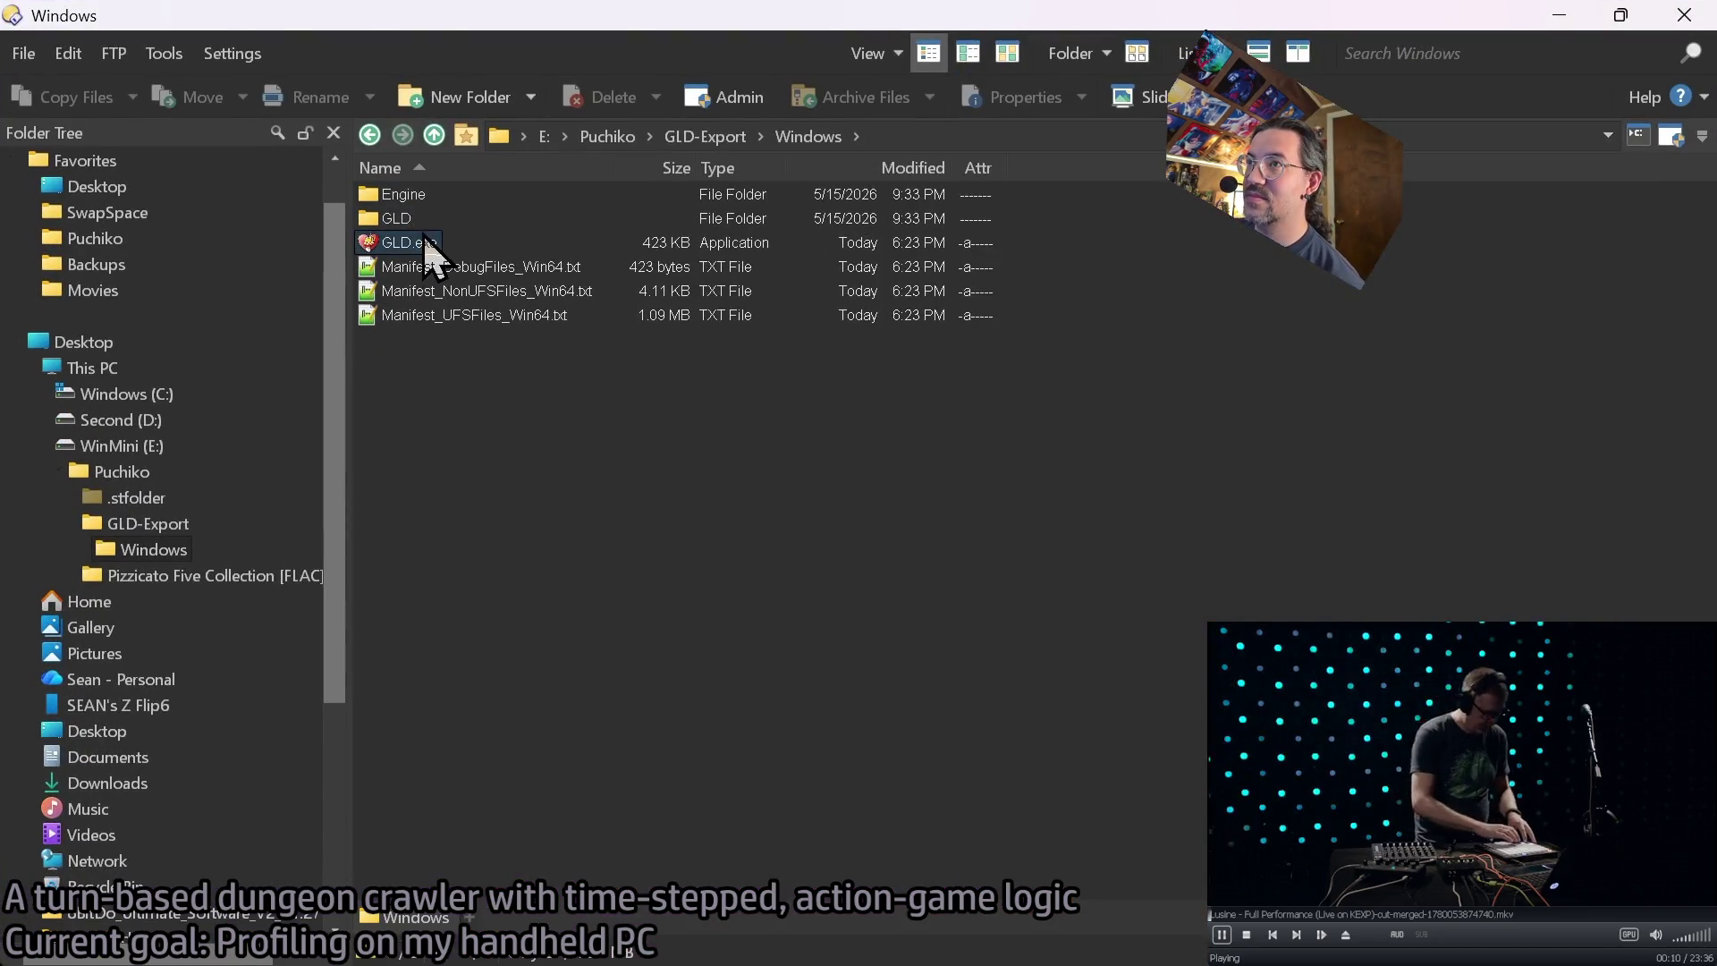
{"action": "mouse_move", "coordinate": [429, 962]}
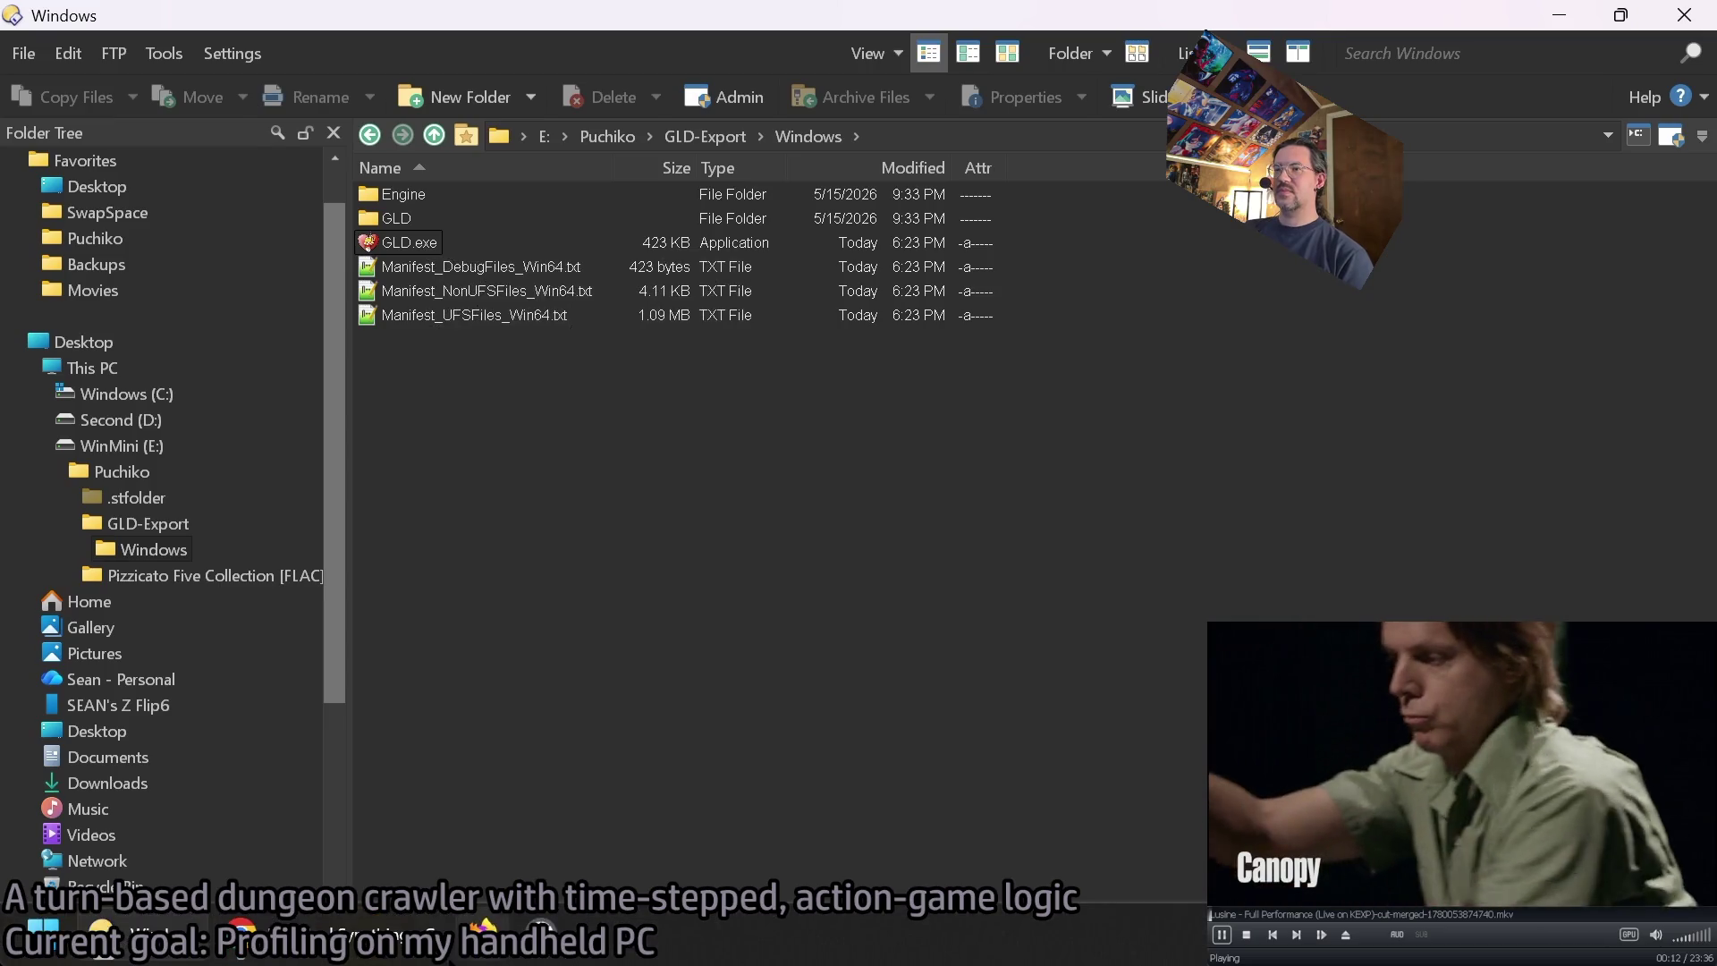
{"action": "key", "text": "super+d"}
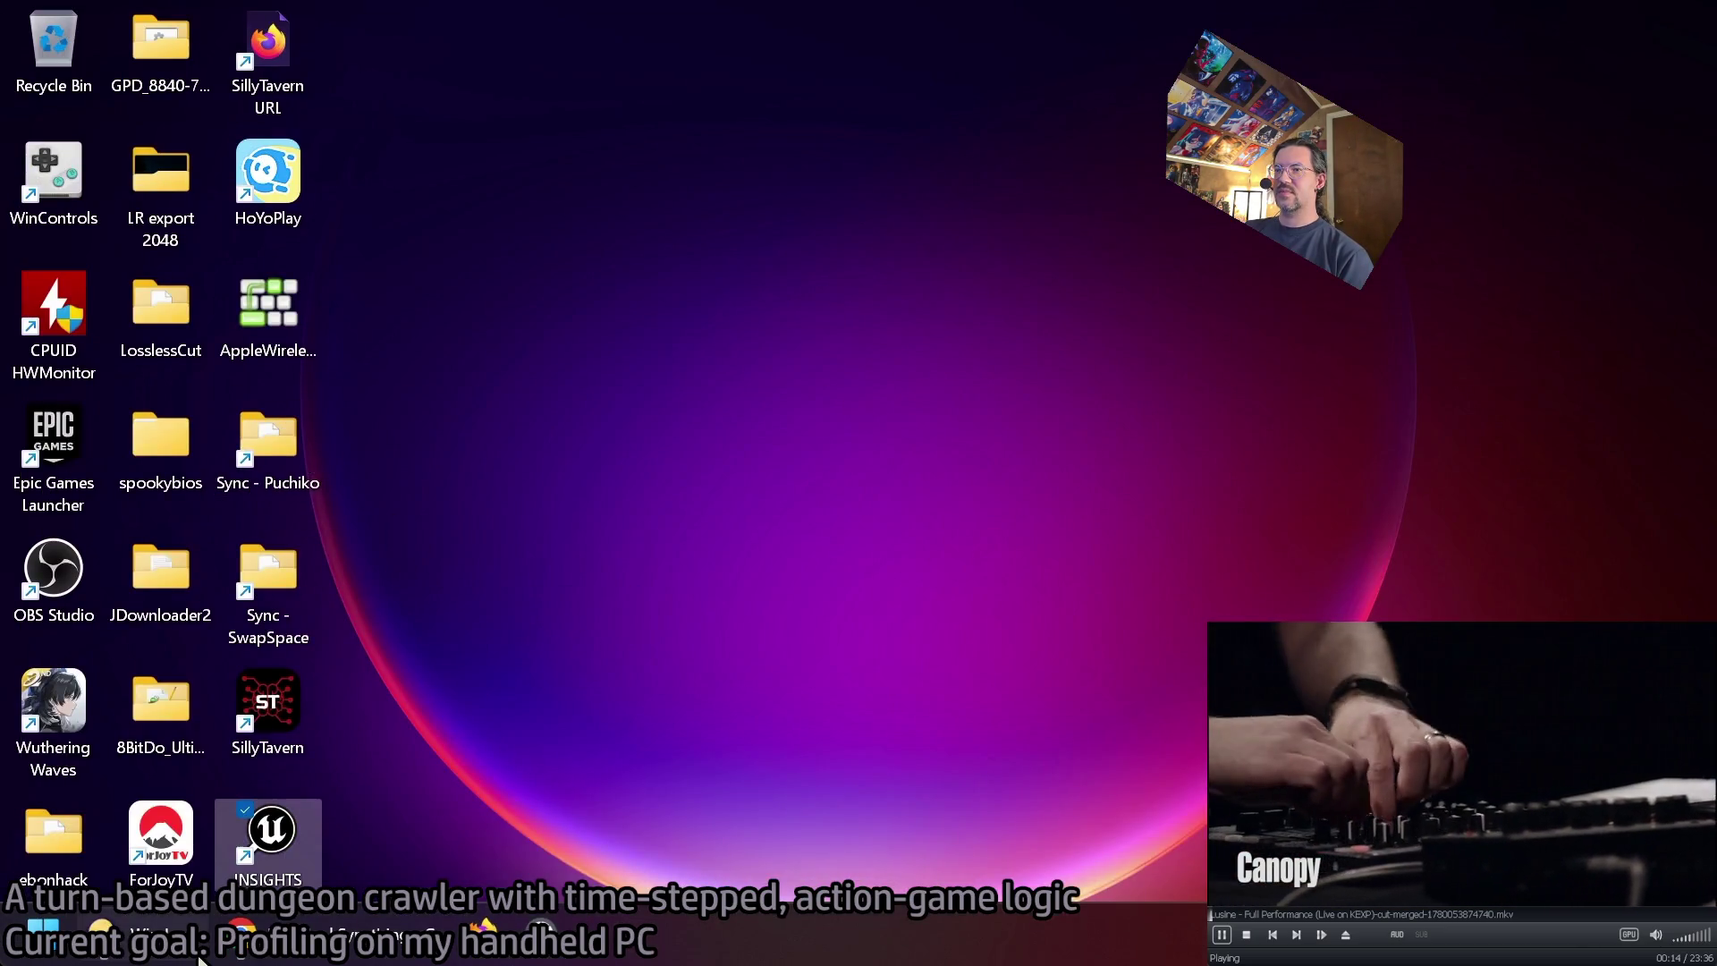
{"action": "left_click", "coordinate": [199, 956]}
{"action": "mouse_move", "coordinate": [347, 961]}
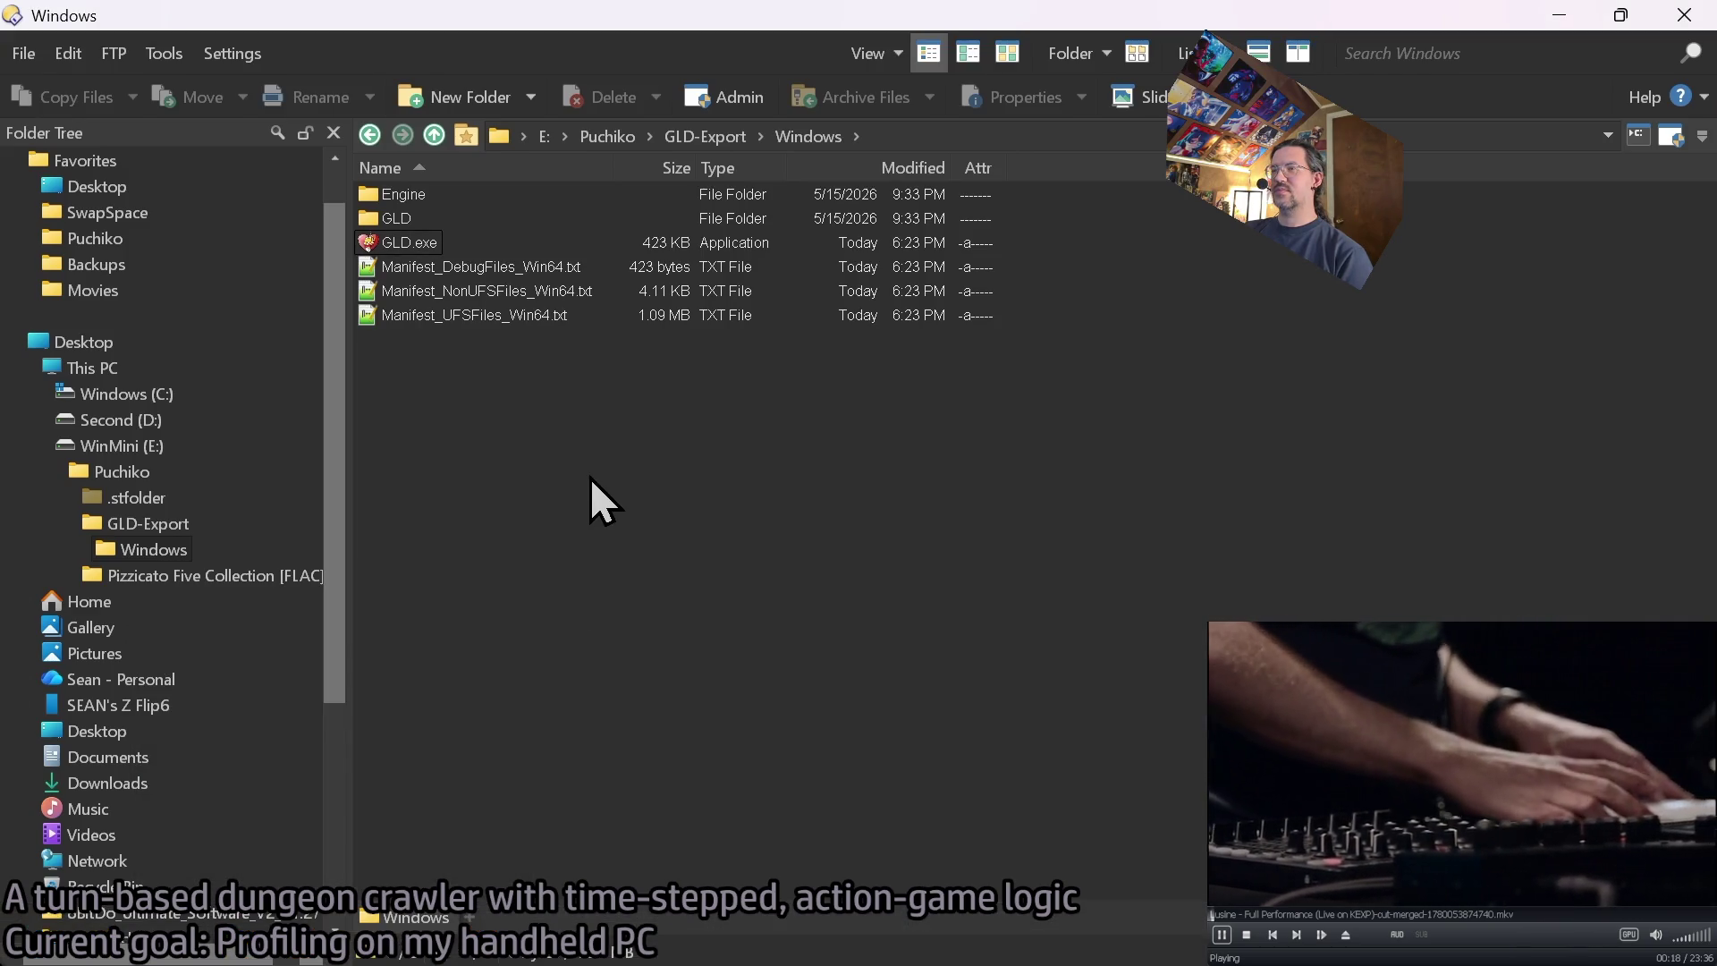
{"action": "left_click", "coordinate": [565, 960]}
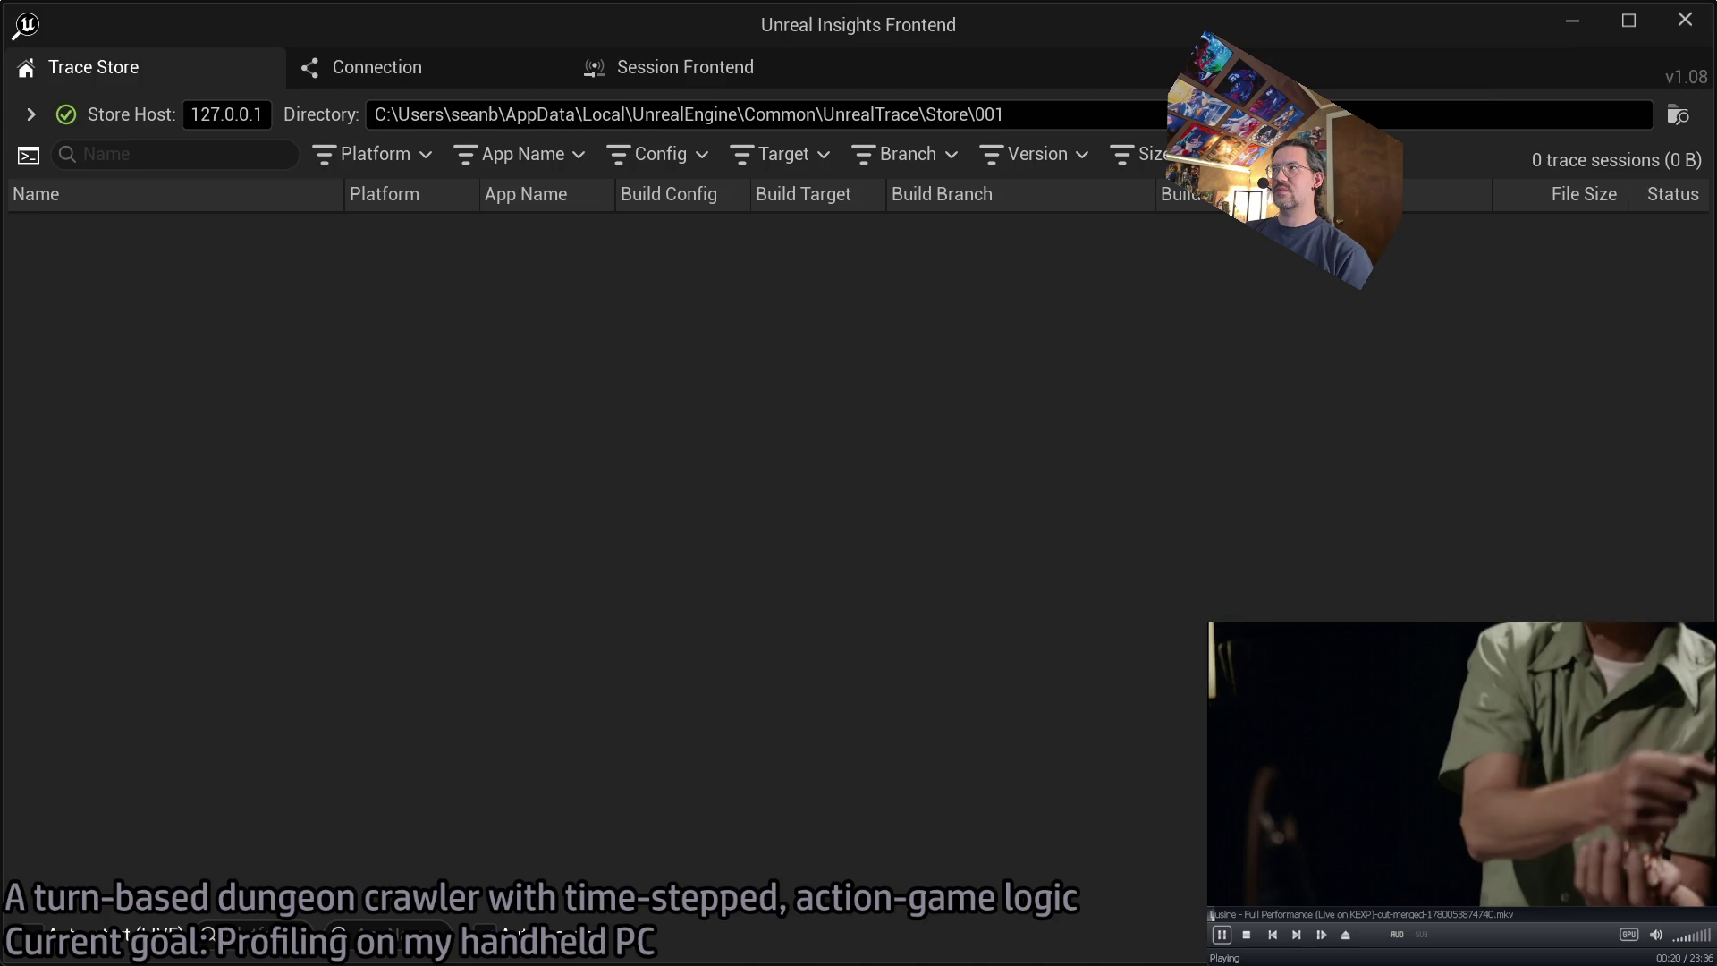
{"action": "left_click", "coordinate": [1572, 21]}
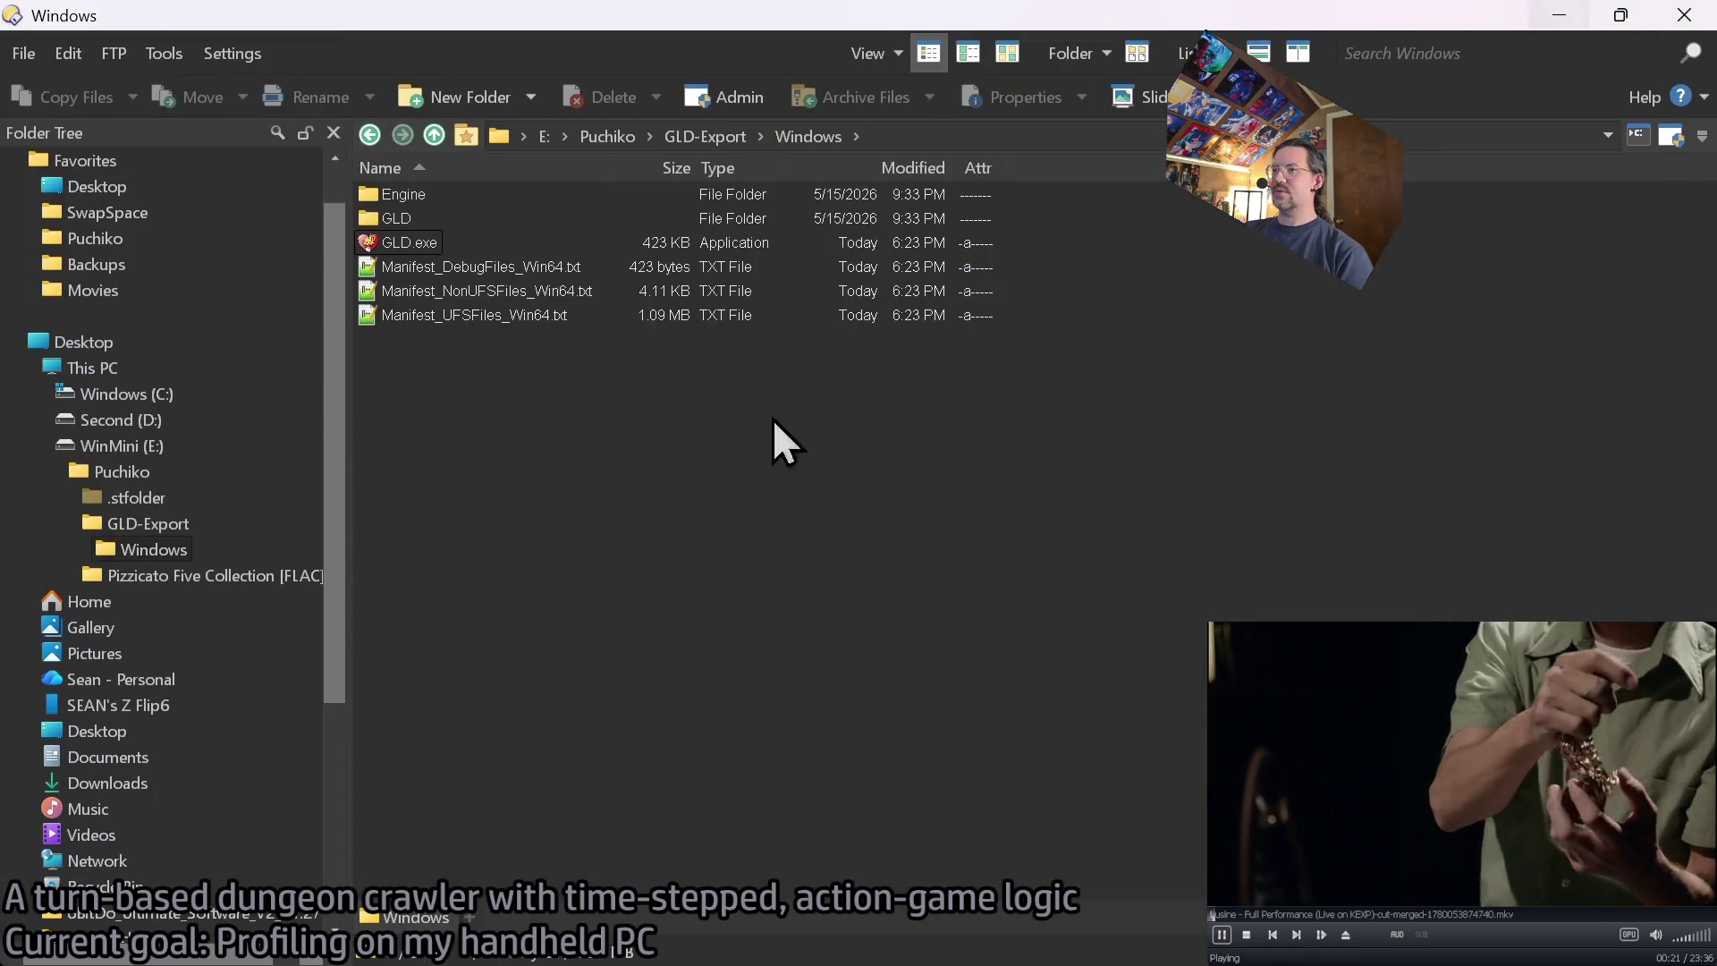
{"action": "double_click", "coordinate": [399, 223]}
{"action": "left_click", "coordinate": [369, 135]}
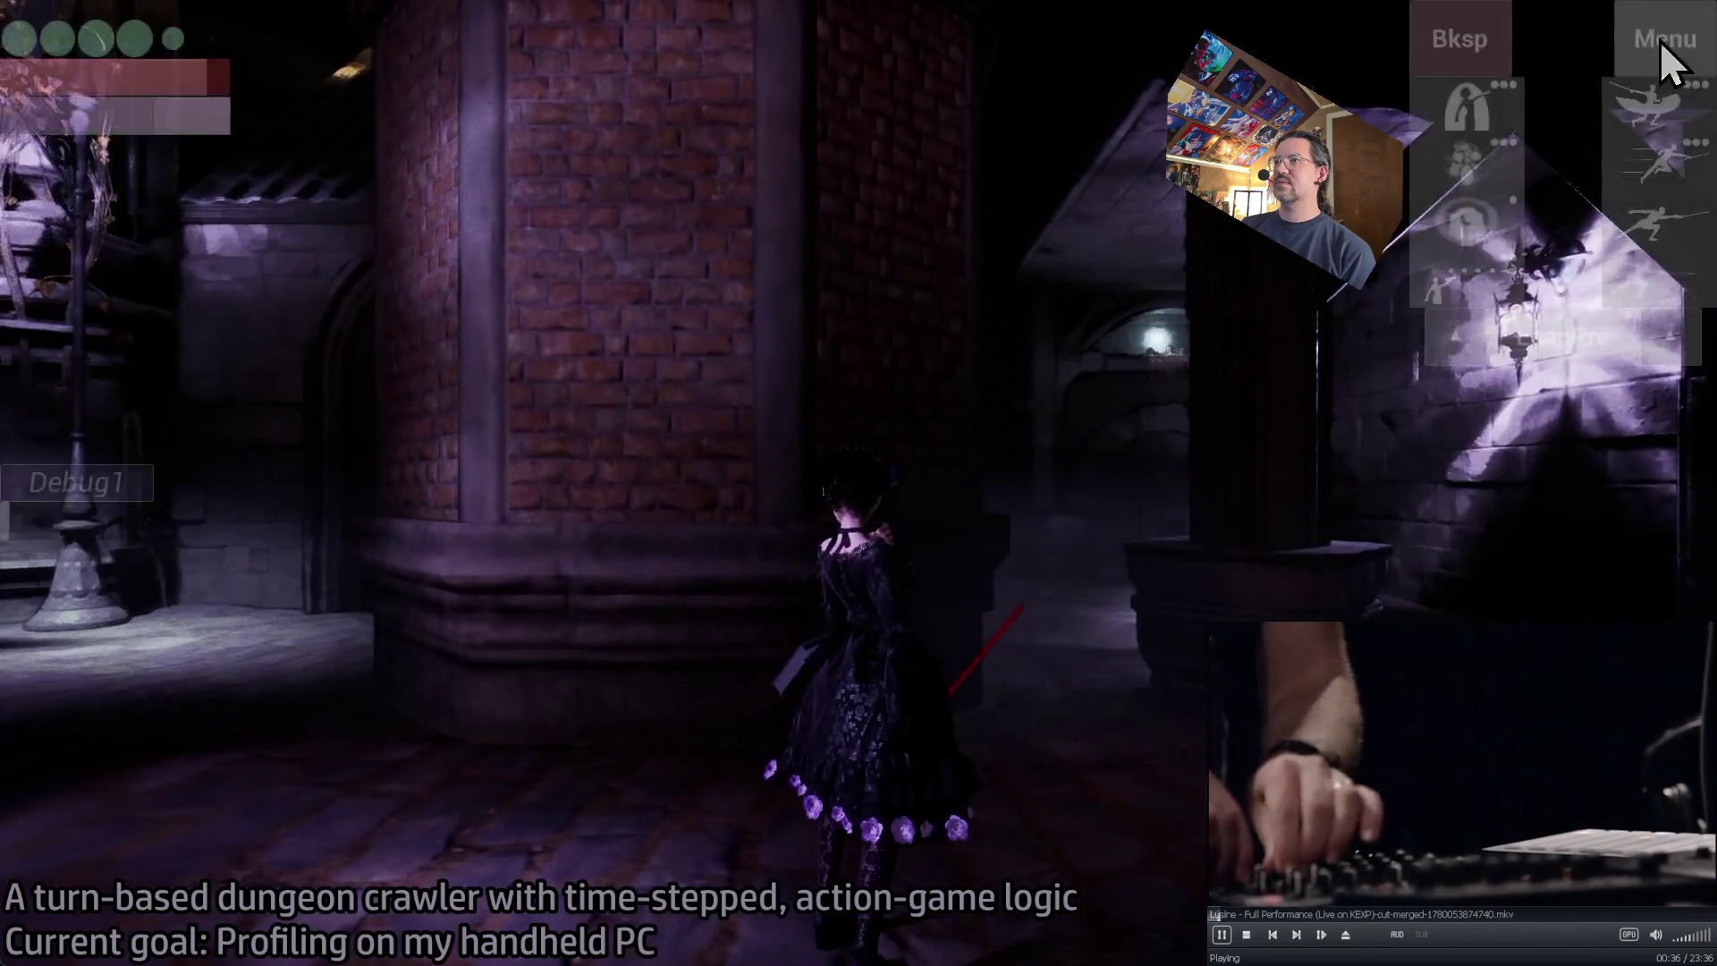
- Set the game's lighting quality preset to Handheld and return to the dungeon
{"action": "left_click", "coordinate": [1645, 45]}
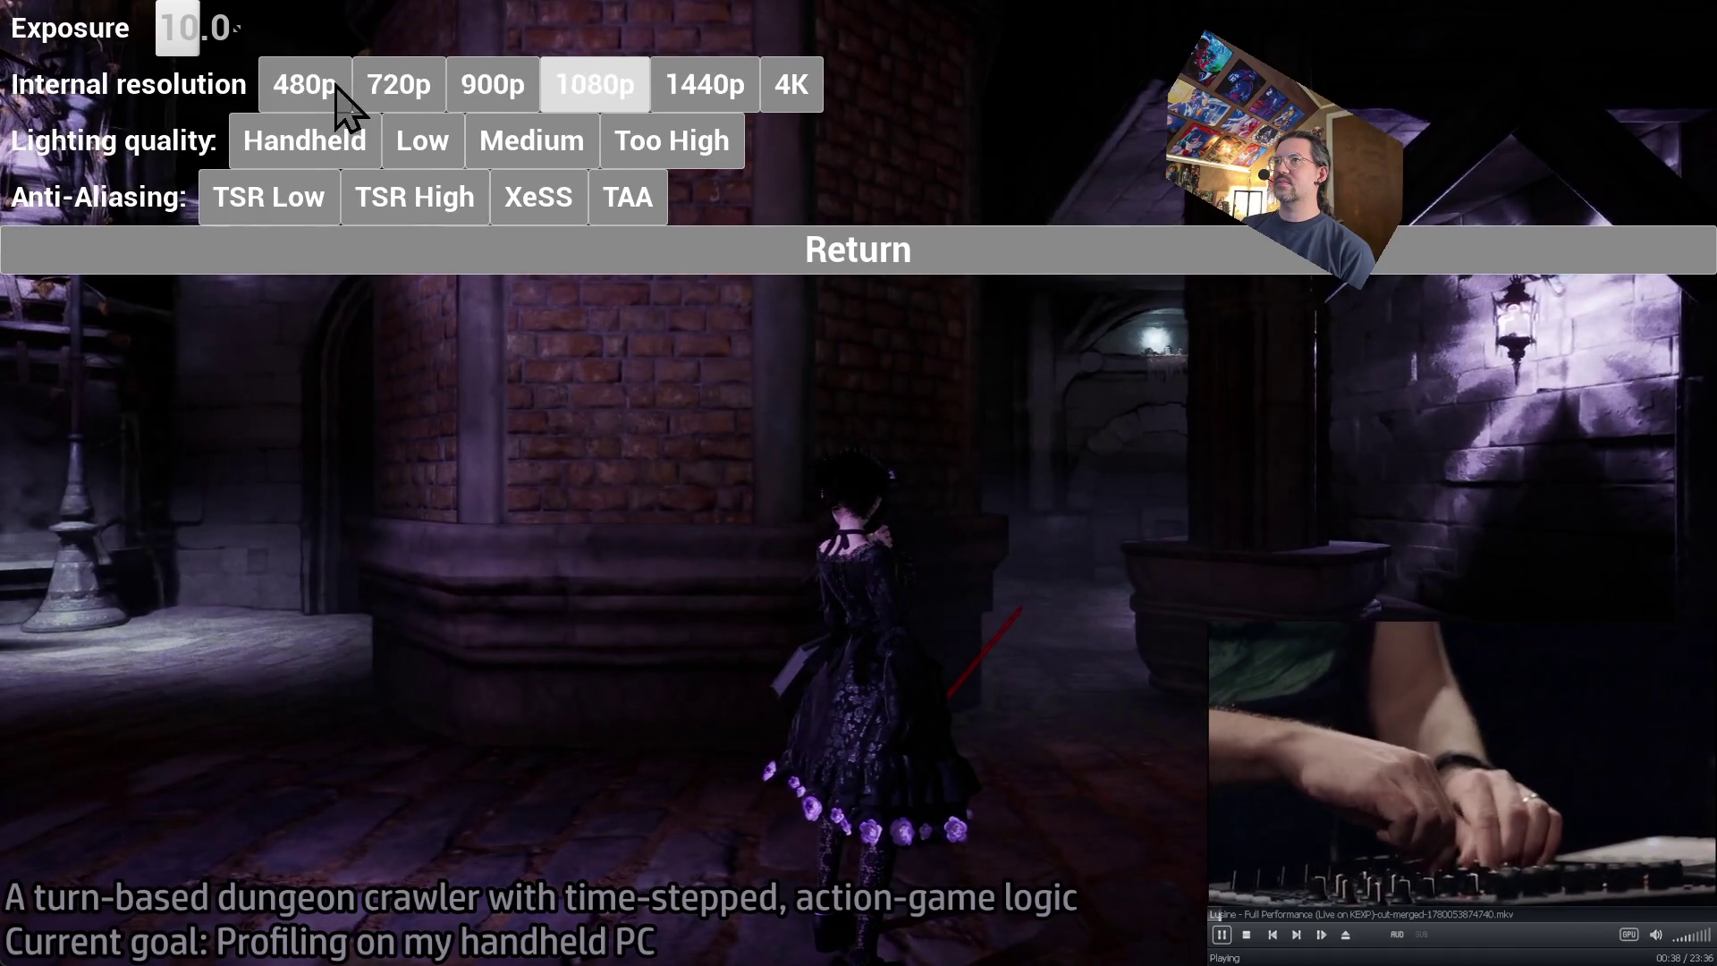
{"action": "left_click", "coordinate": [506, 152]}
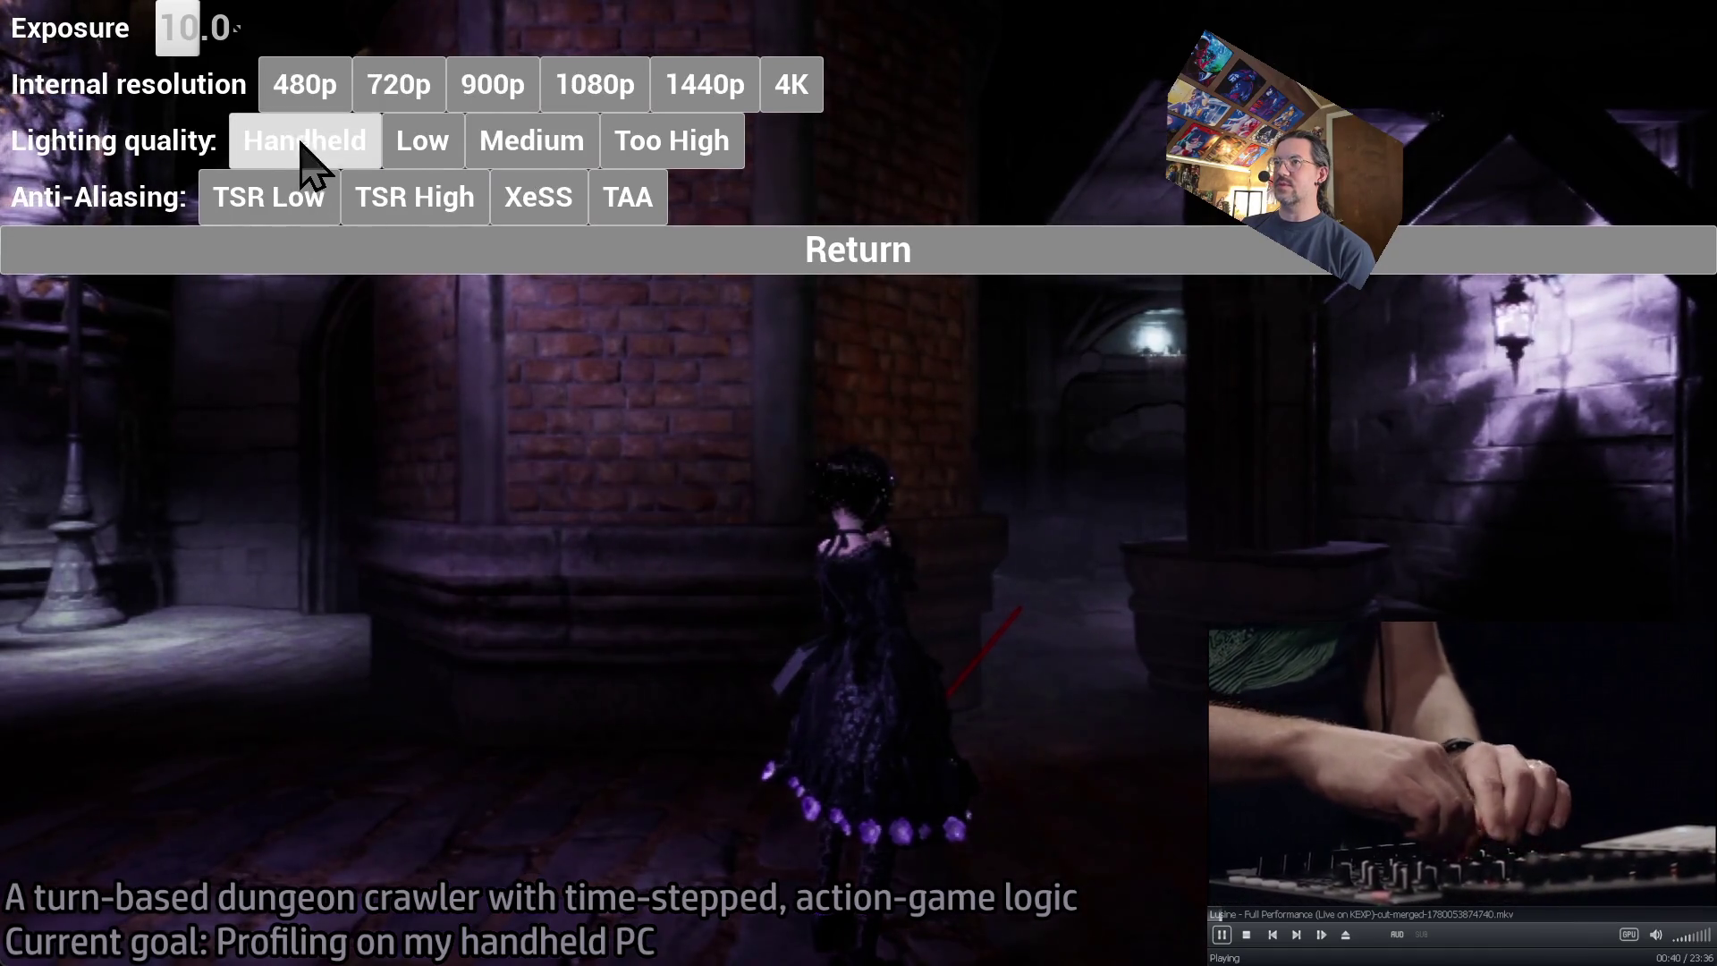
{"action": "left_click", "coordinate": [523, 201]}
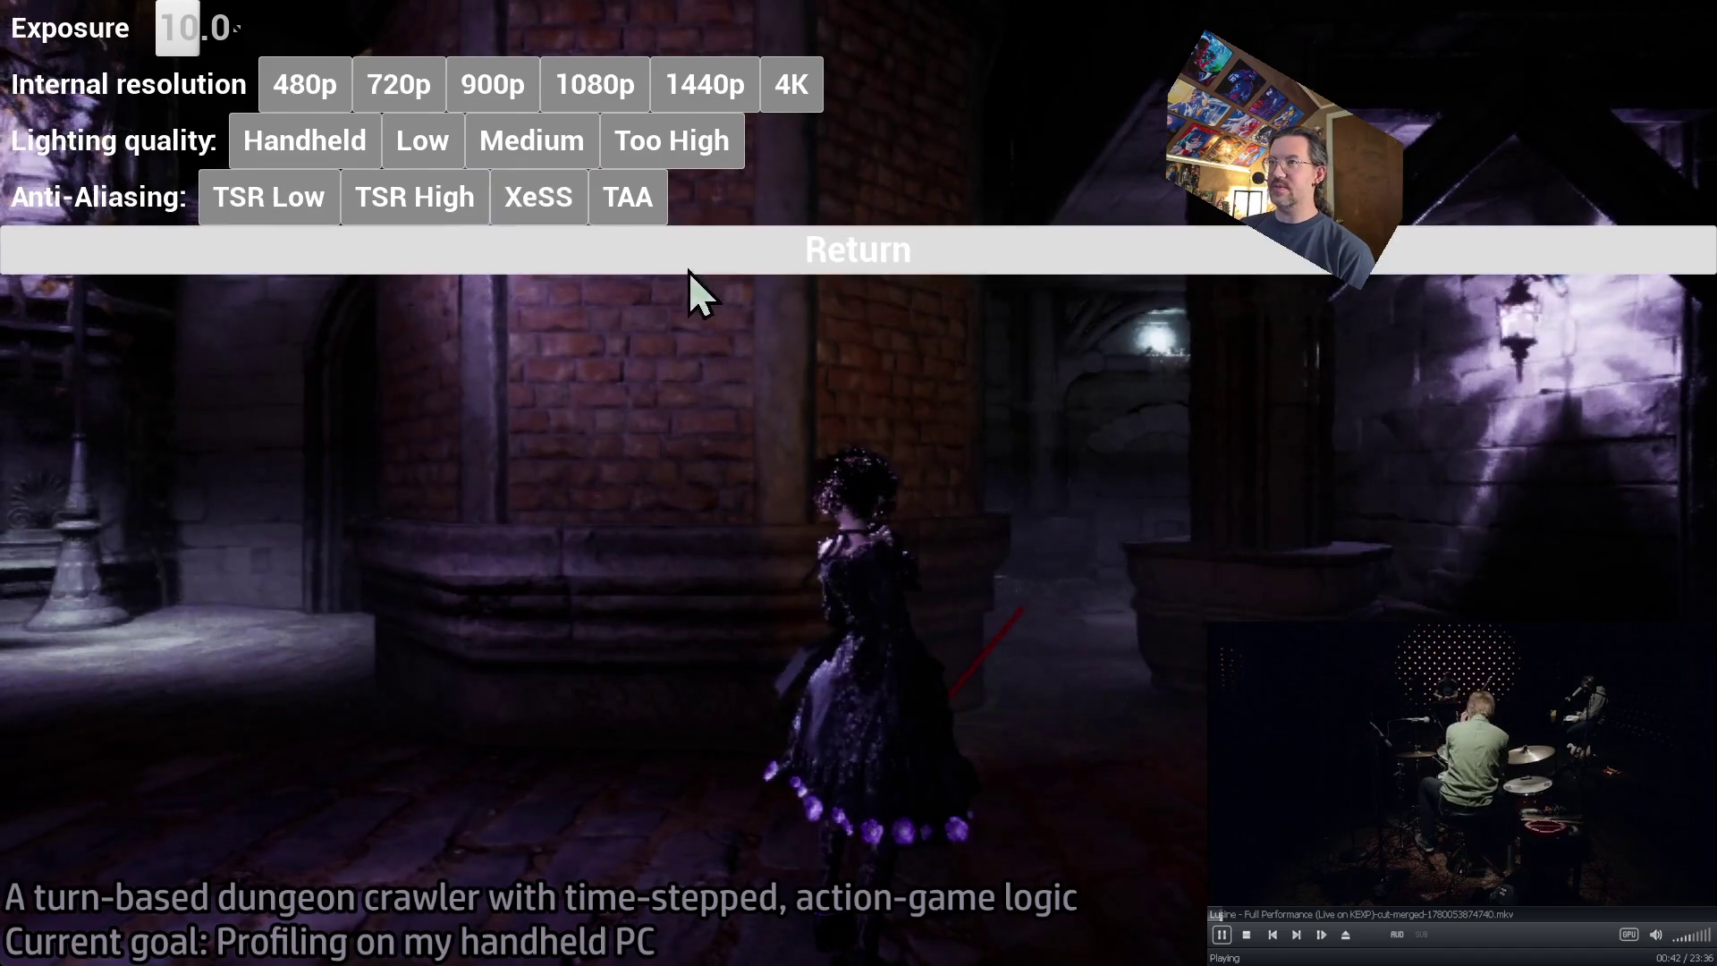
{"action": "left_click", "coordinate": [737, 268]}
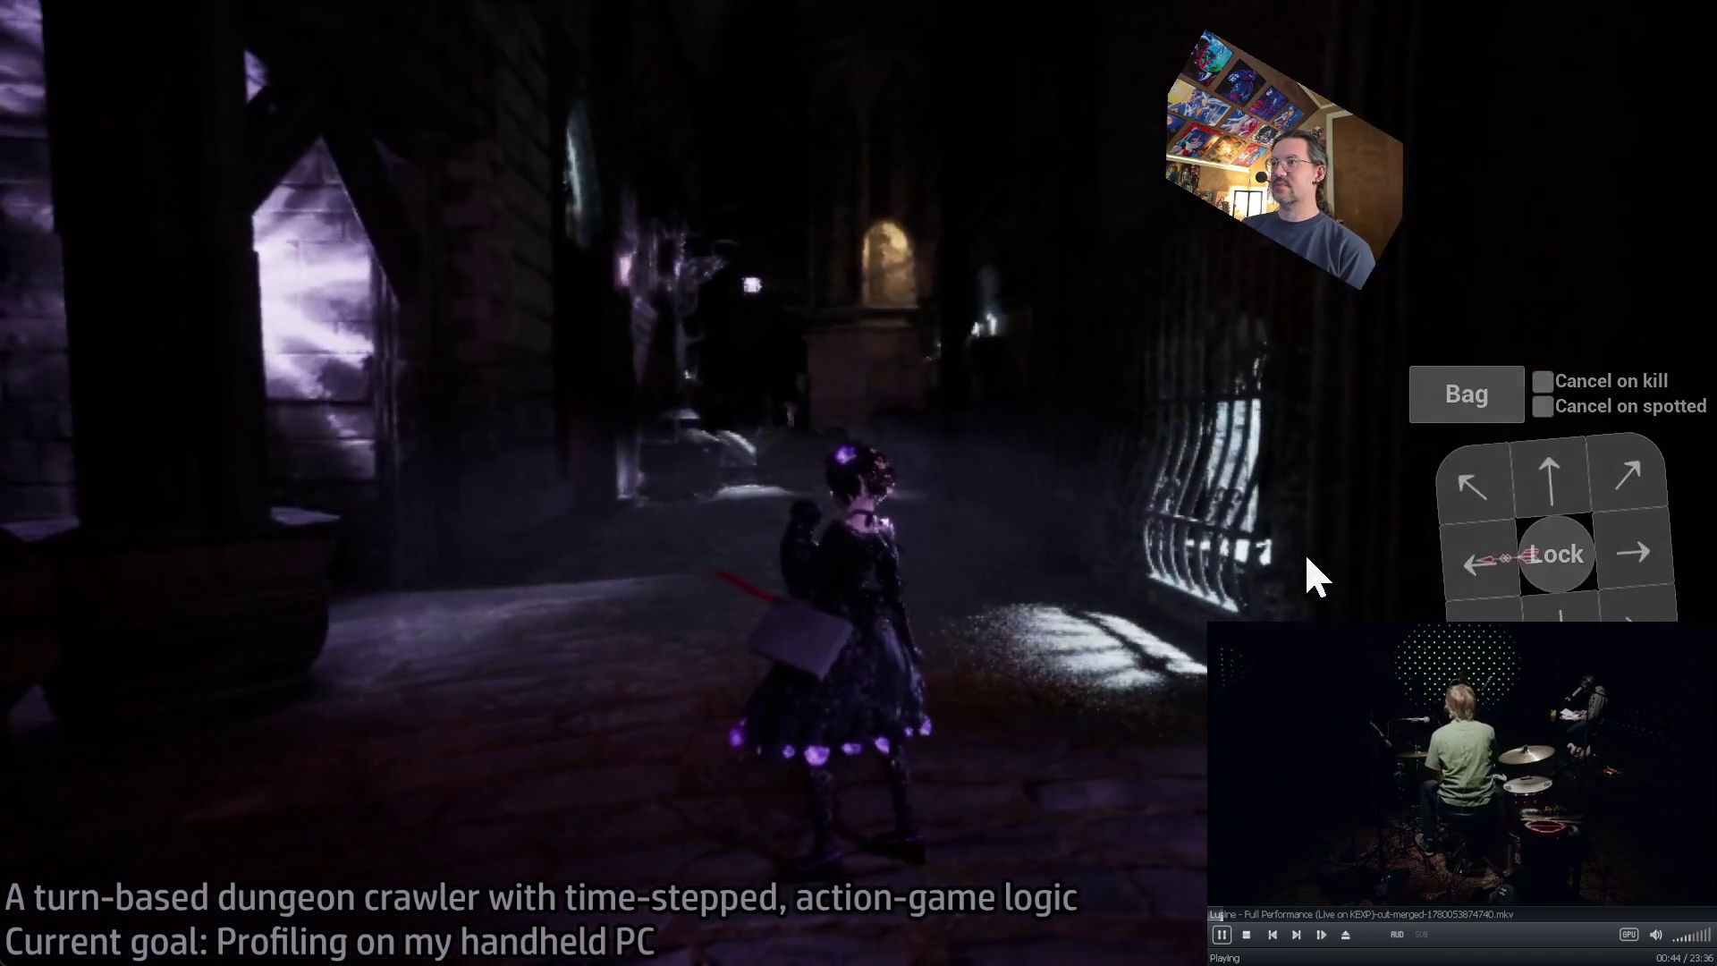
- Queue a half-second step forward with the up arrow and execute the turn with Go!
{"action": "left_click", "coordinate": [1557, 467]}
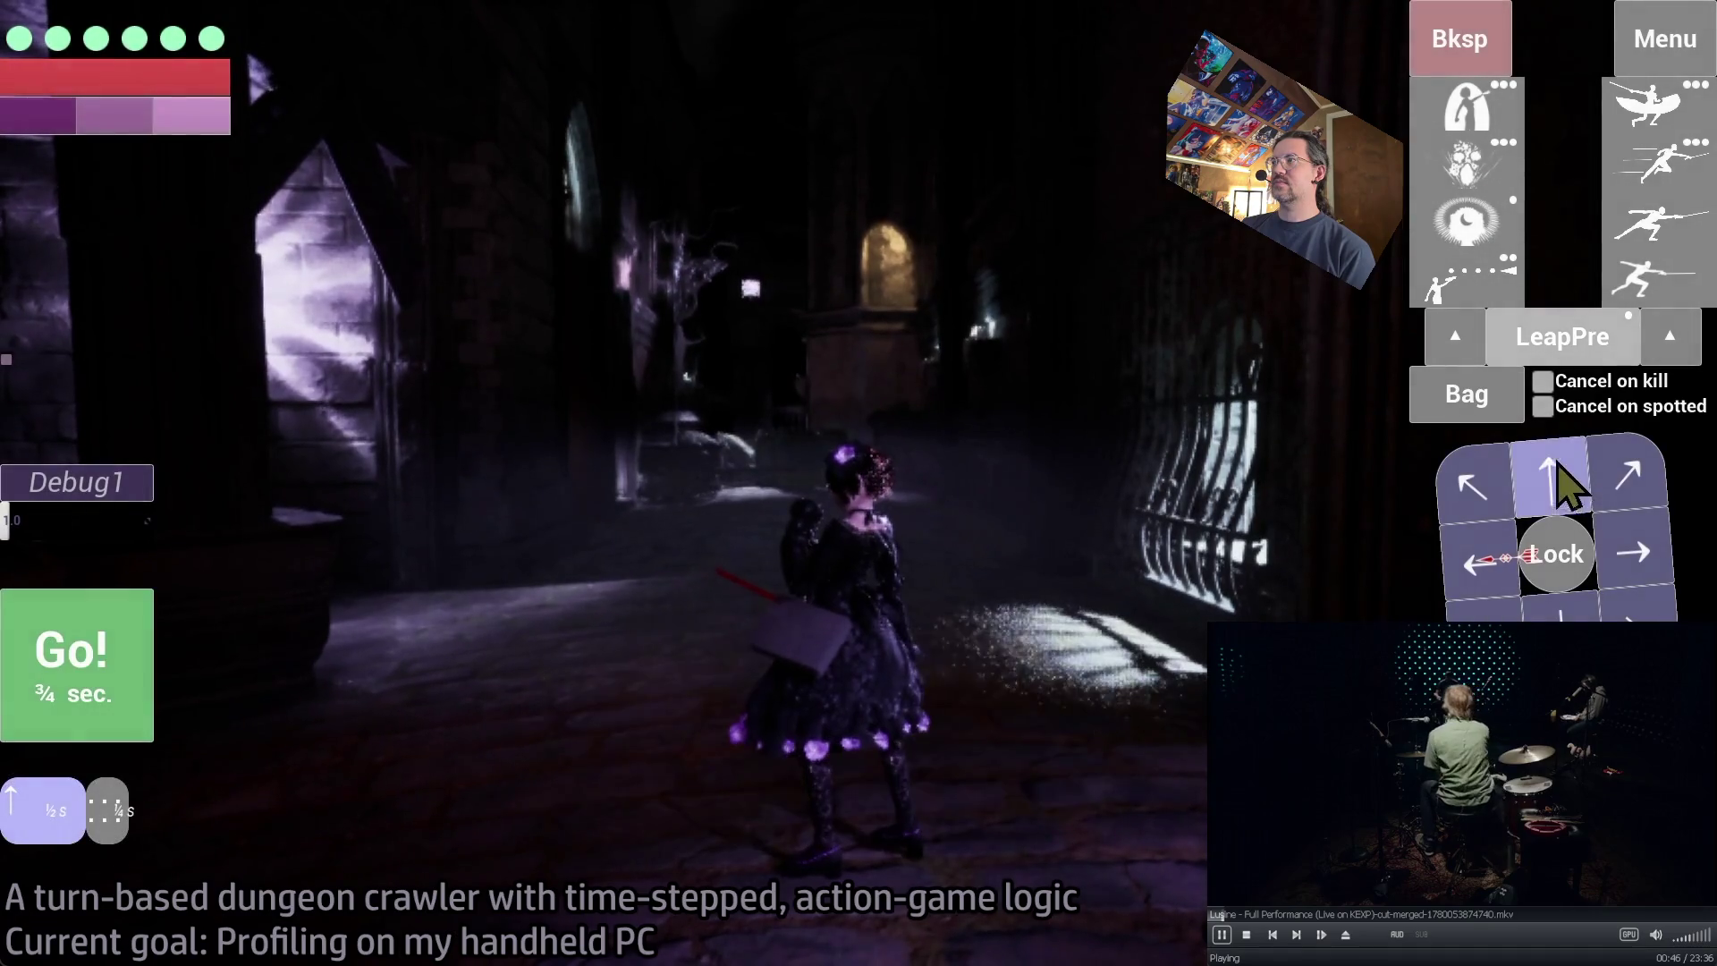
{"action": "left_click", "coordinate": [125, 662]}
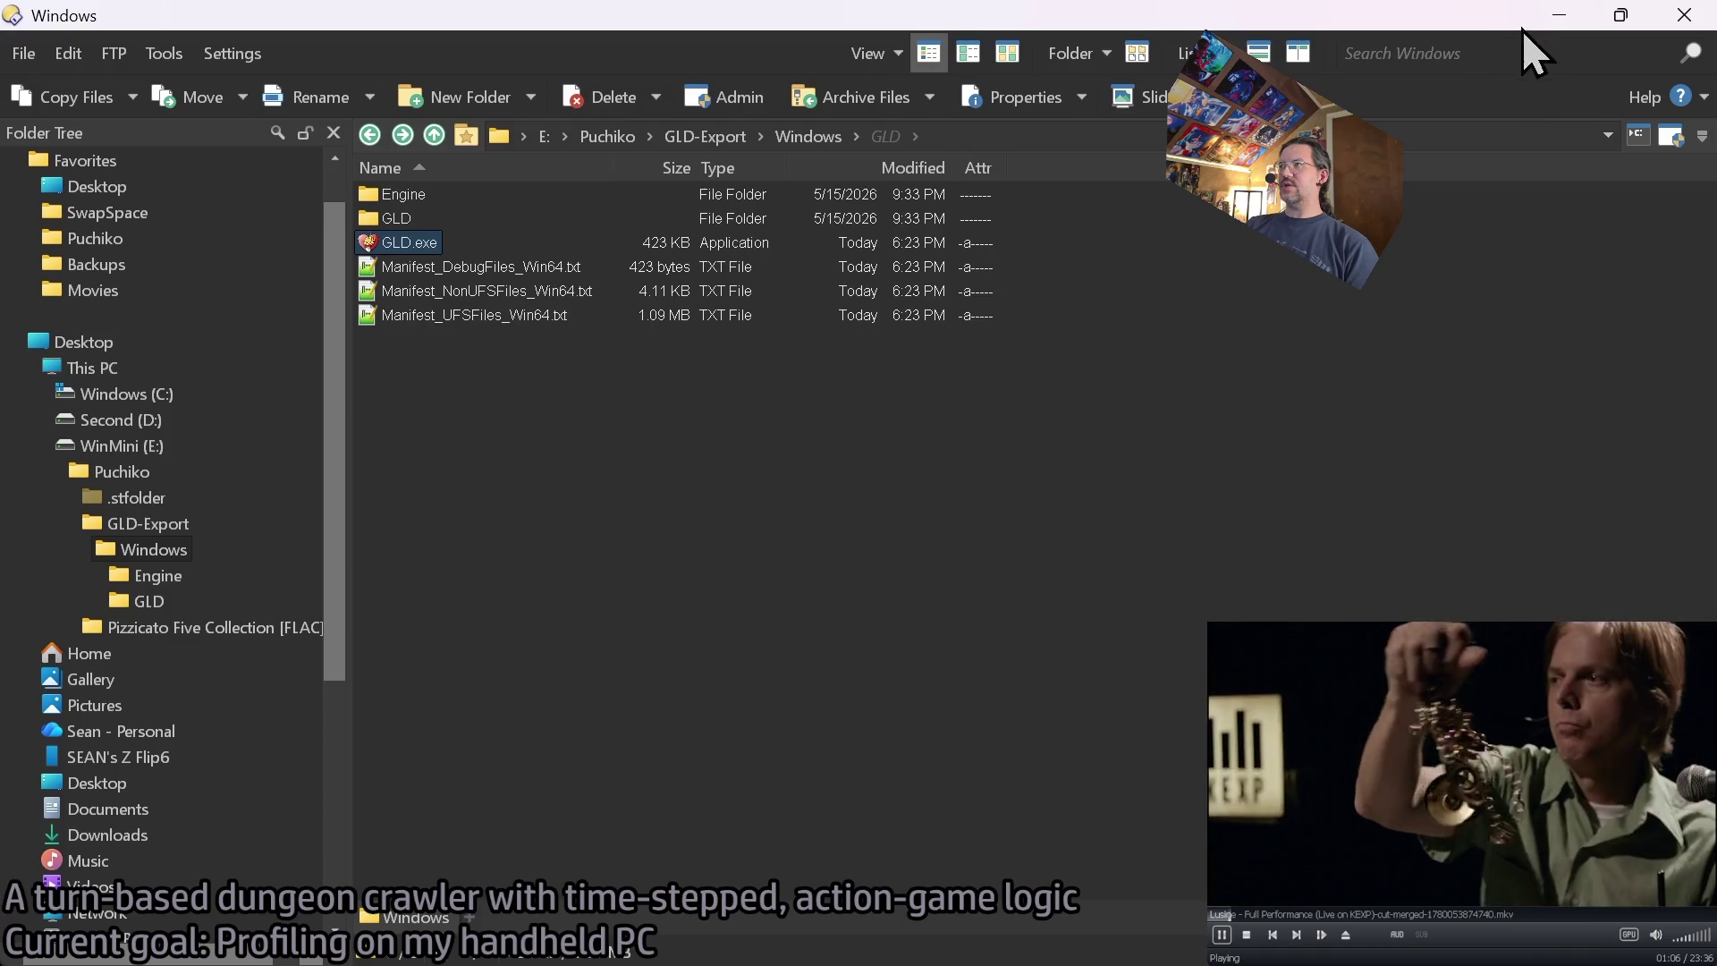
- Open the 20260603_190423 trace session in Timing Insights
{"action": "left_click", "coordinate": [1558, 15]}
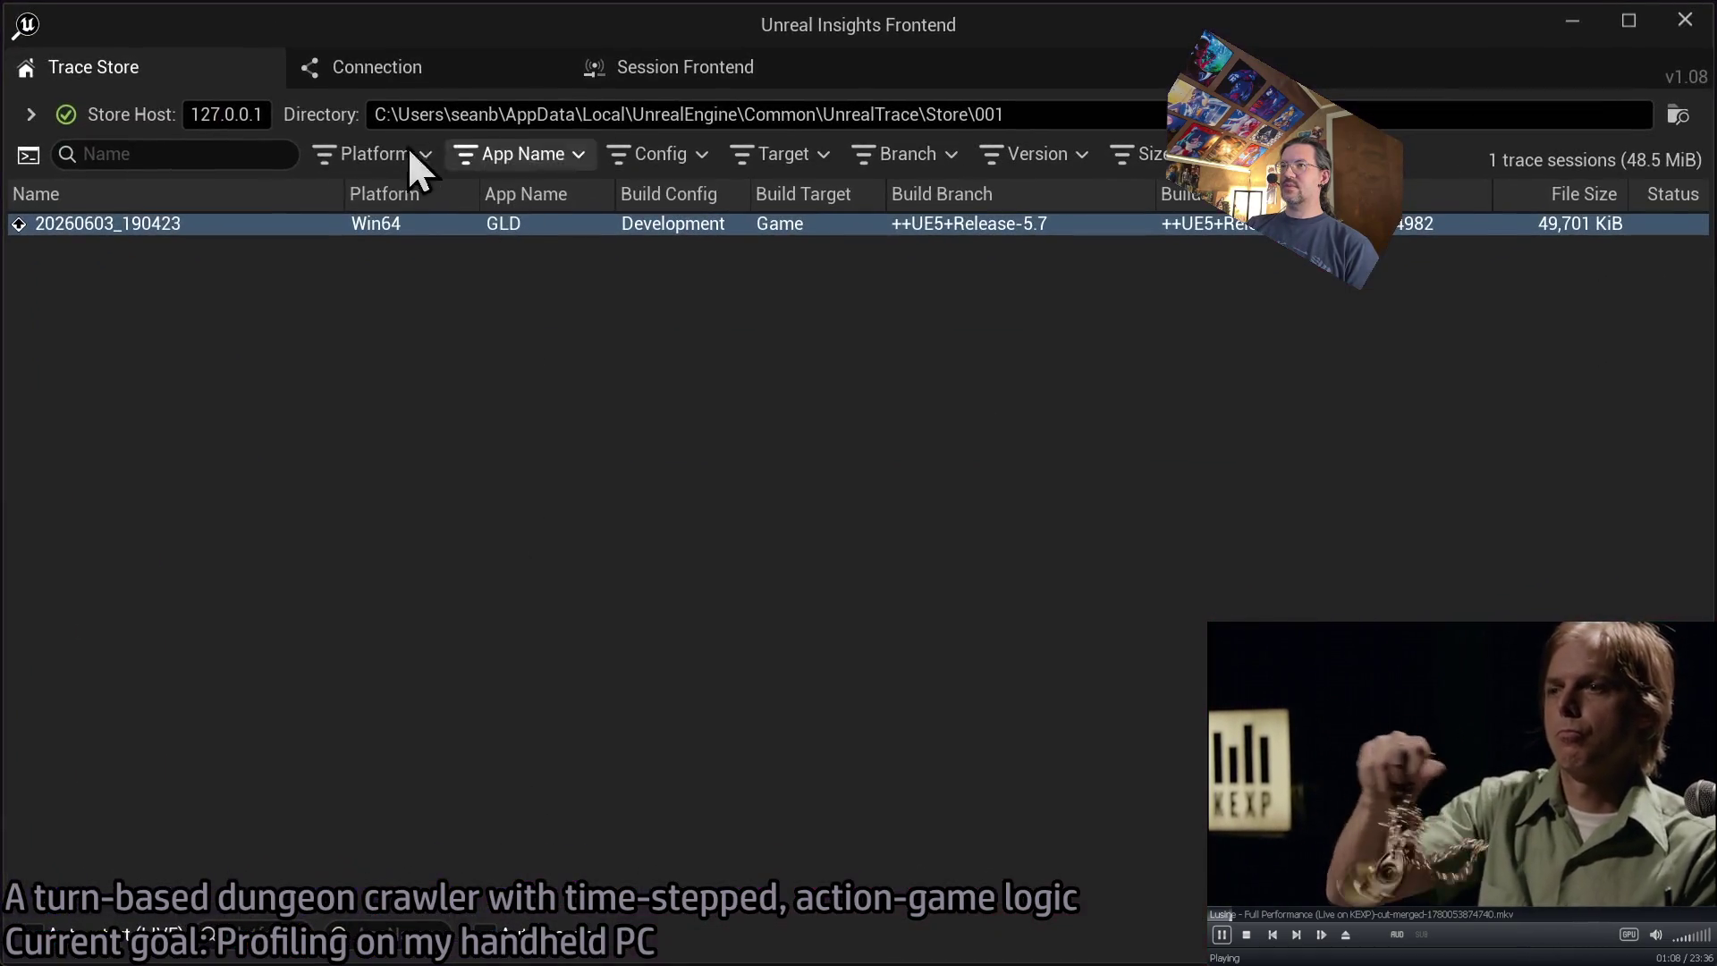
{"action": "double_click", "coordinate": [206, 224]}
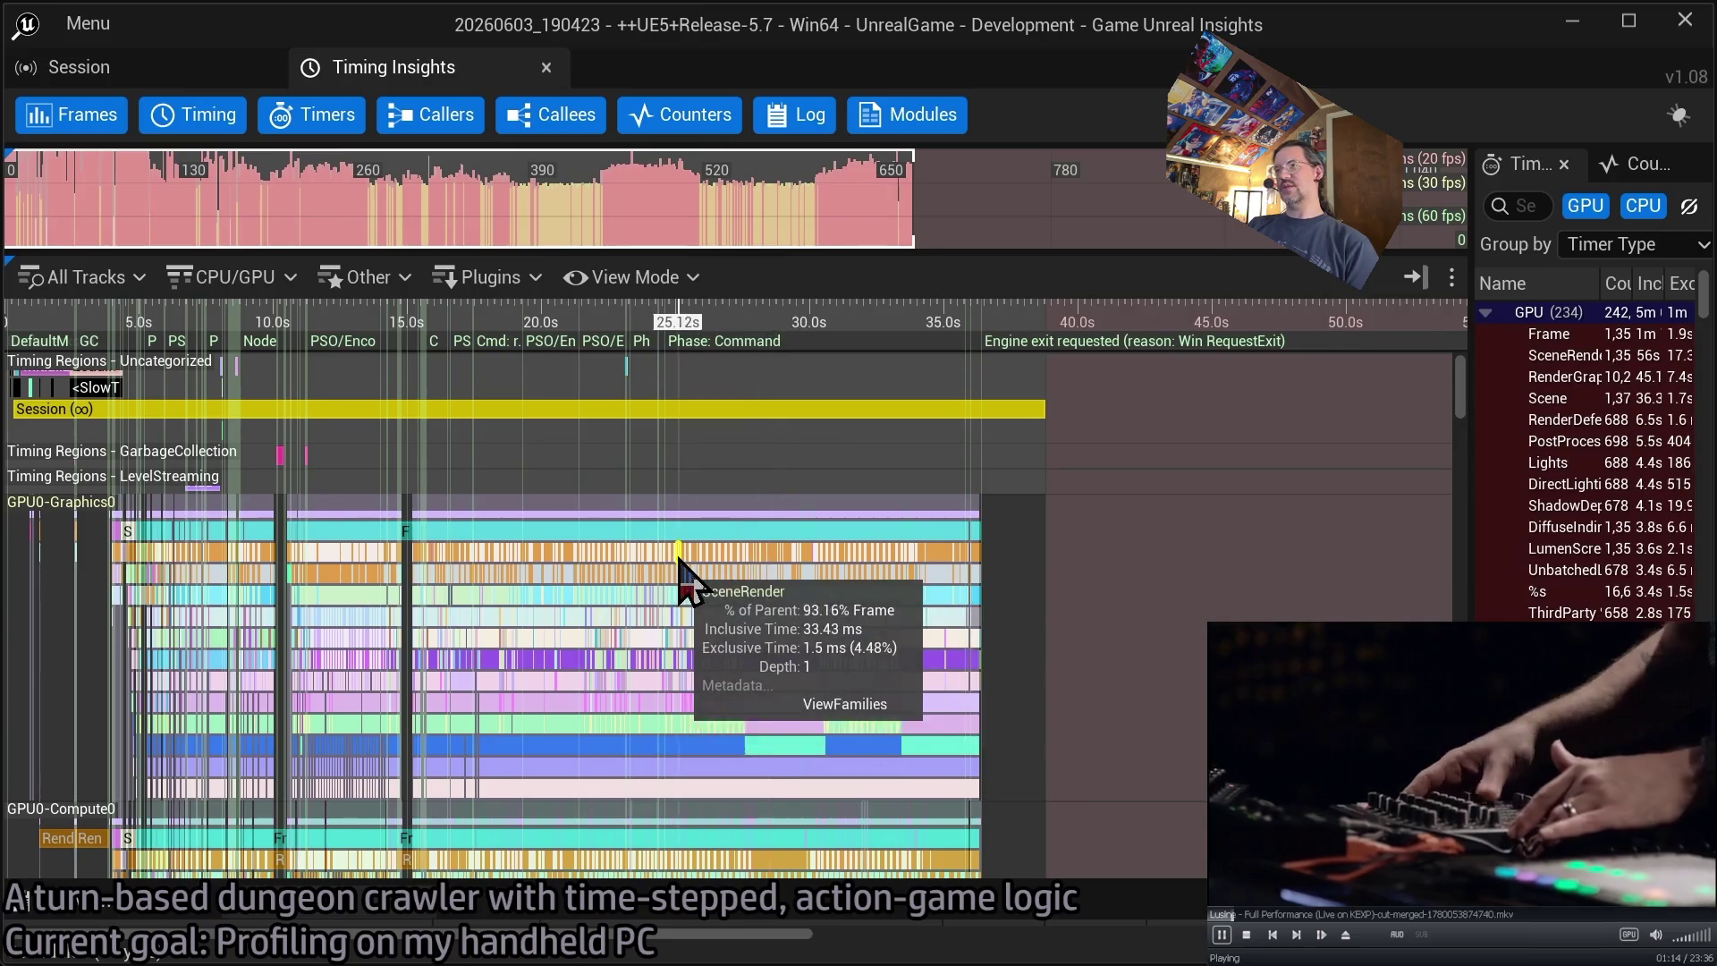
- Zoom the Timing view and select frame 370's SceneRender pass for details
{"action": "scroll", "coordinate": [680, 572], "scroll_direction": "up", "scroll_amount": 10}
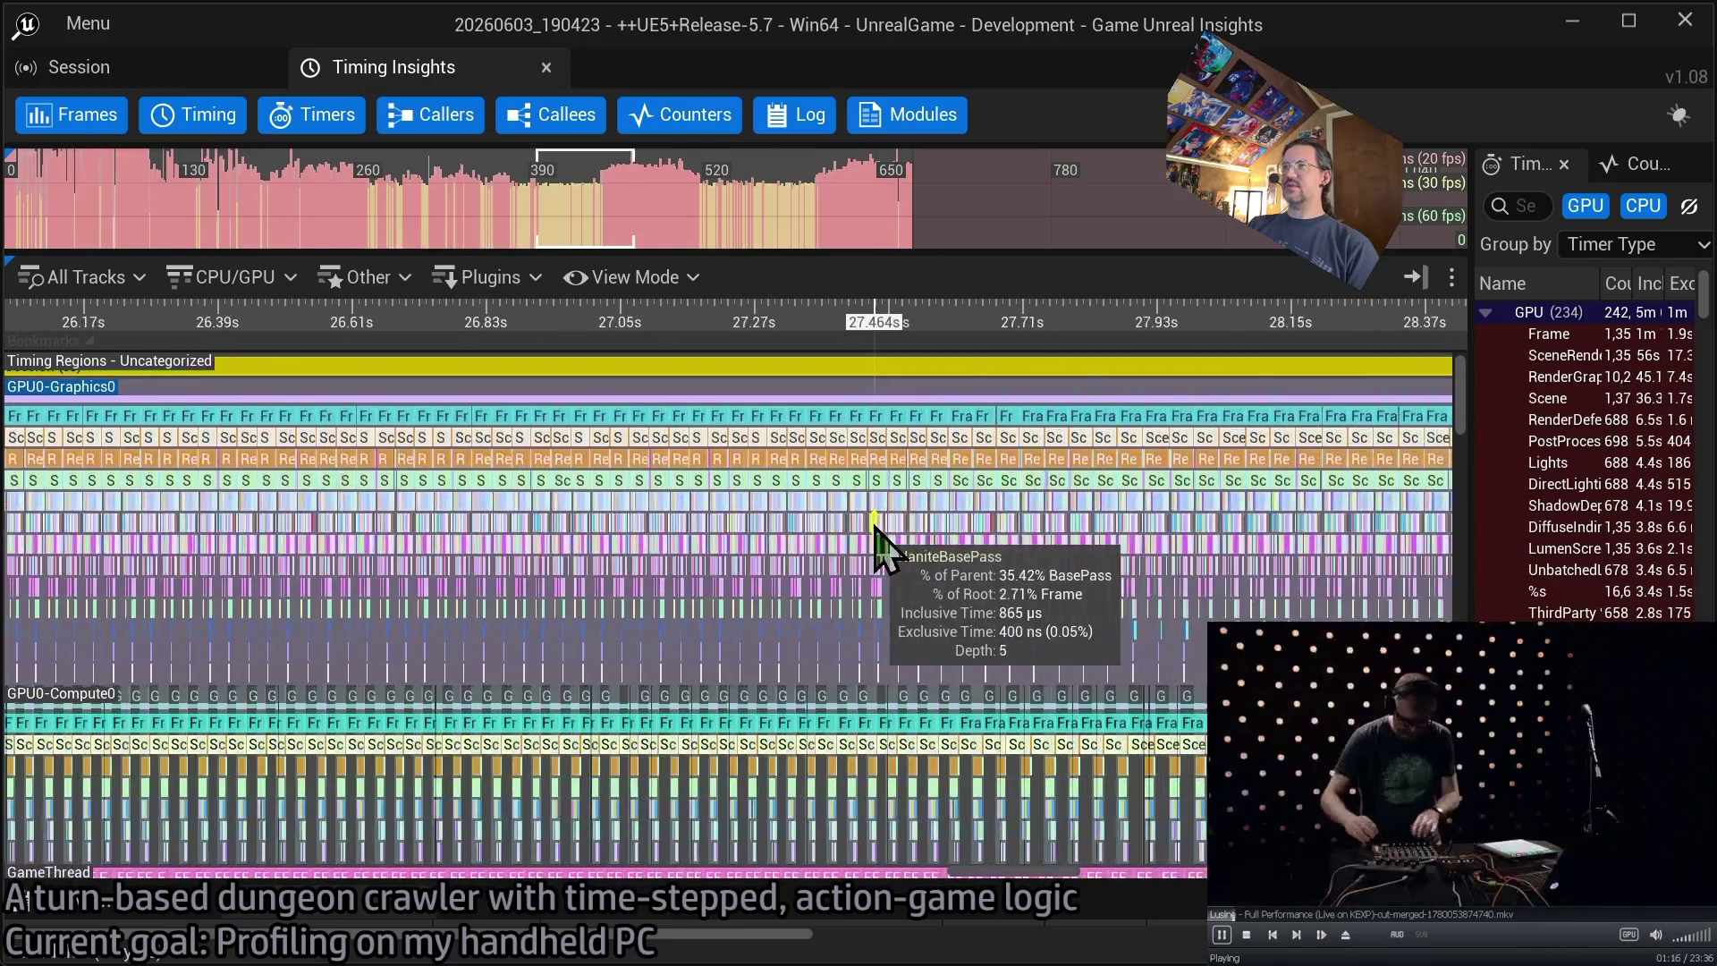
{"action": "scroll", "coordinate": [872, 528], "scroll_direction": "up", "scroll_amount": 6}
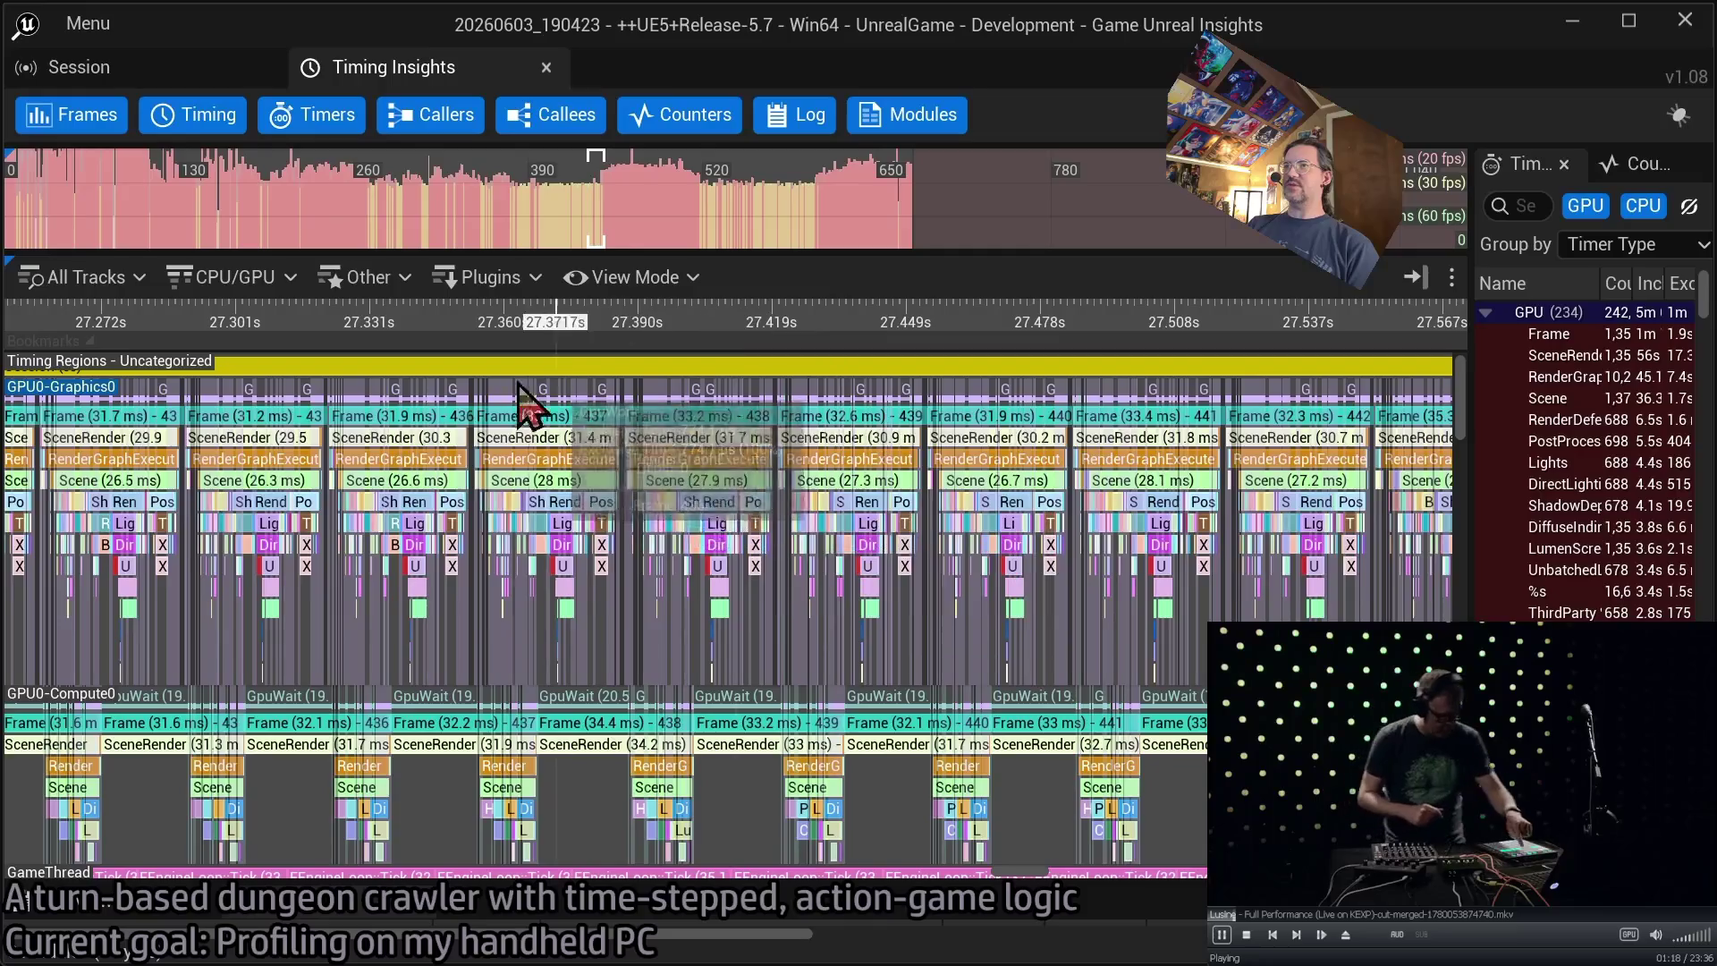
{"action": "scroll", "coordinate": [608, 483], "scroll_direction": "down", "scroll_amount": 3}
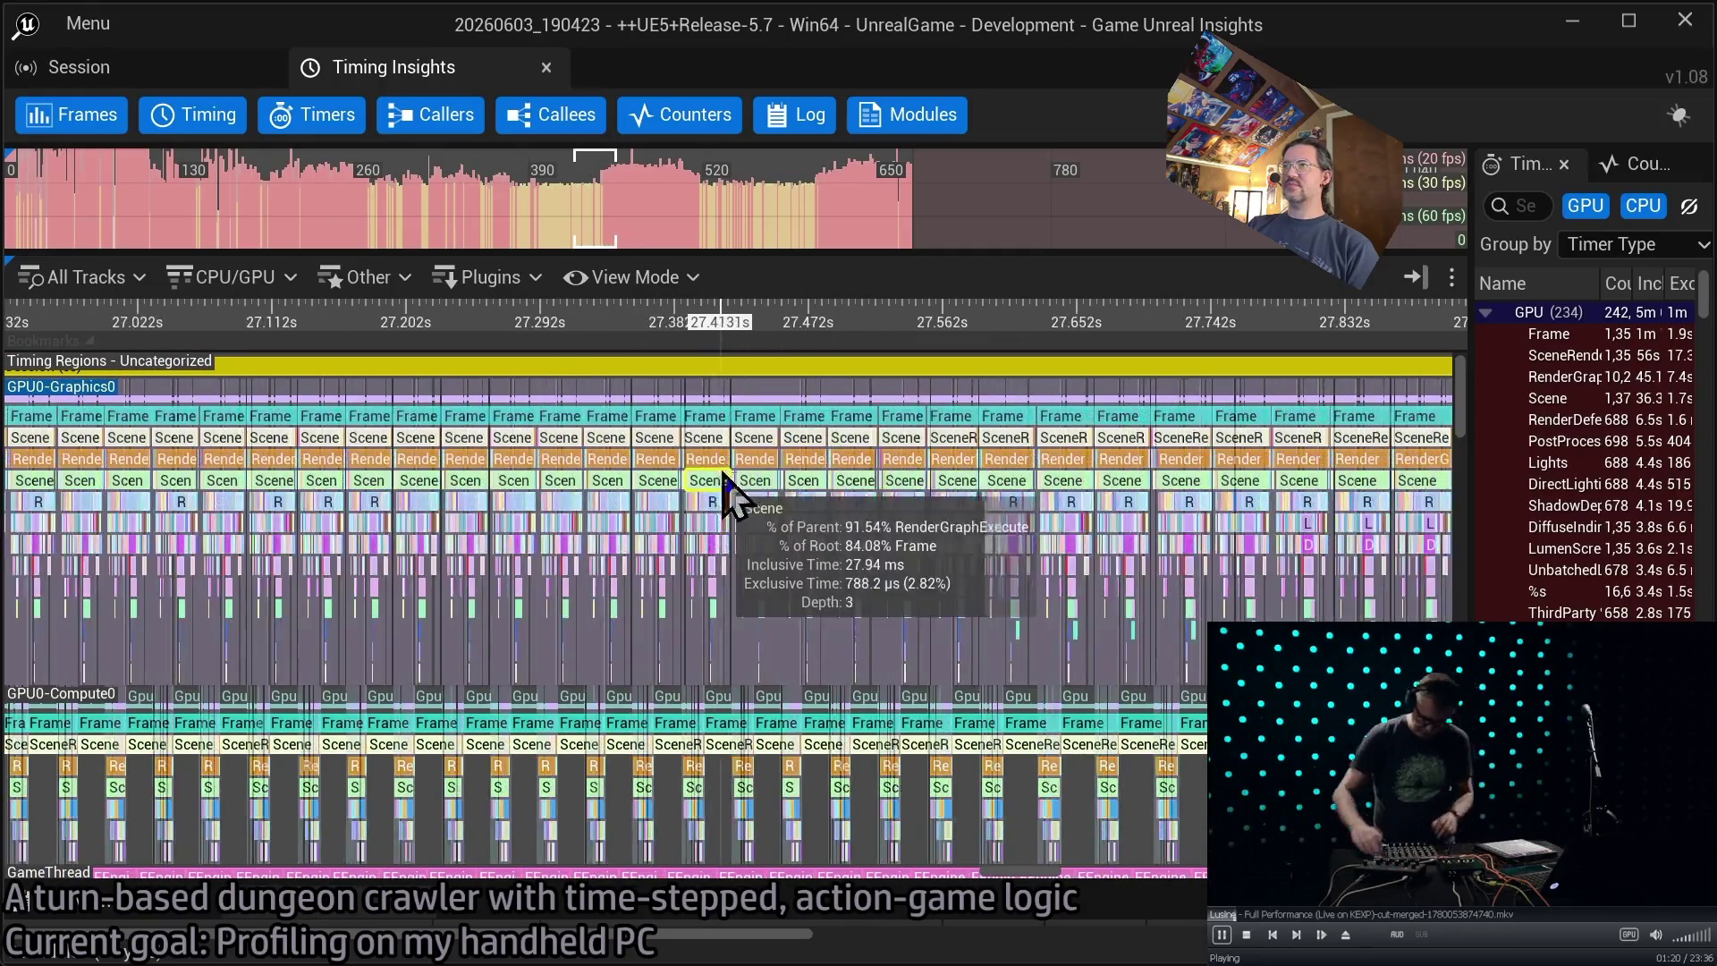
{"action": "scroll", "coordinate": [742, 487], "scroll_direction": "down", "scroll_amount": 5}
{"action": "scroll", "coordinate": [707, 420], "scroll_direction": "down", "scroll_amount": 5}
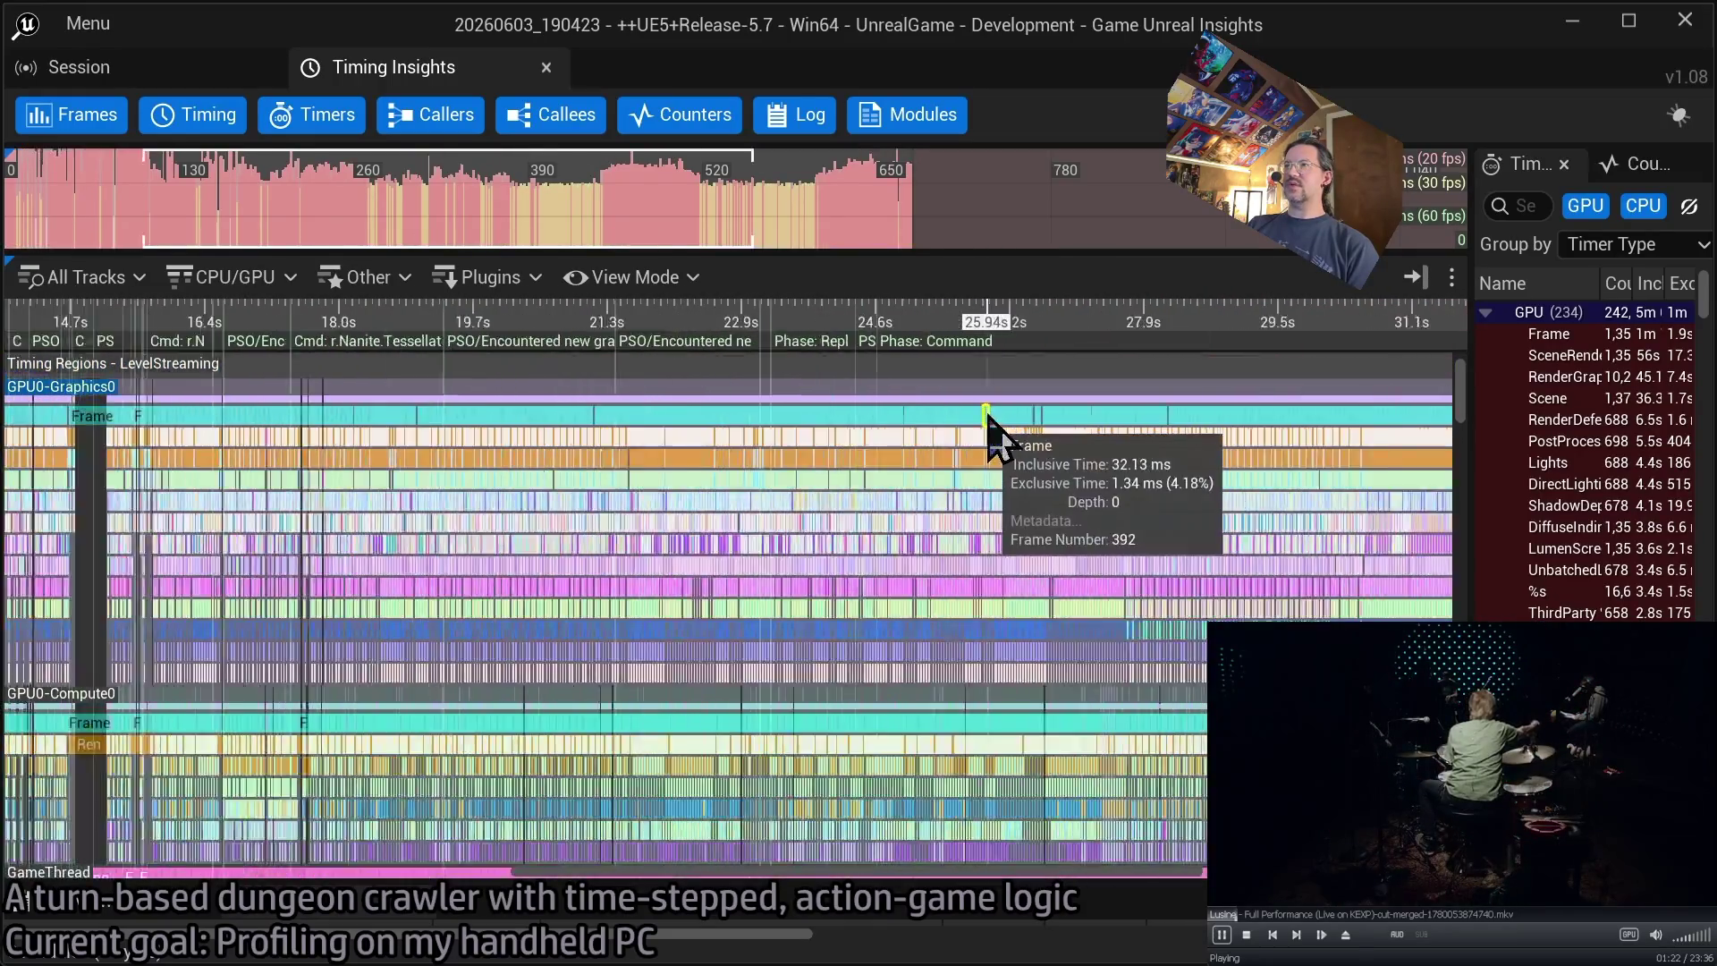
{"action": "scroll", "coordinate": [930, 431], "scroll_direction": "up", "scroll_amount": 3}
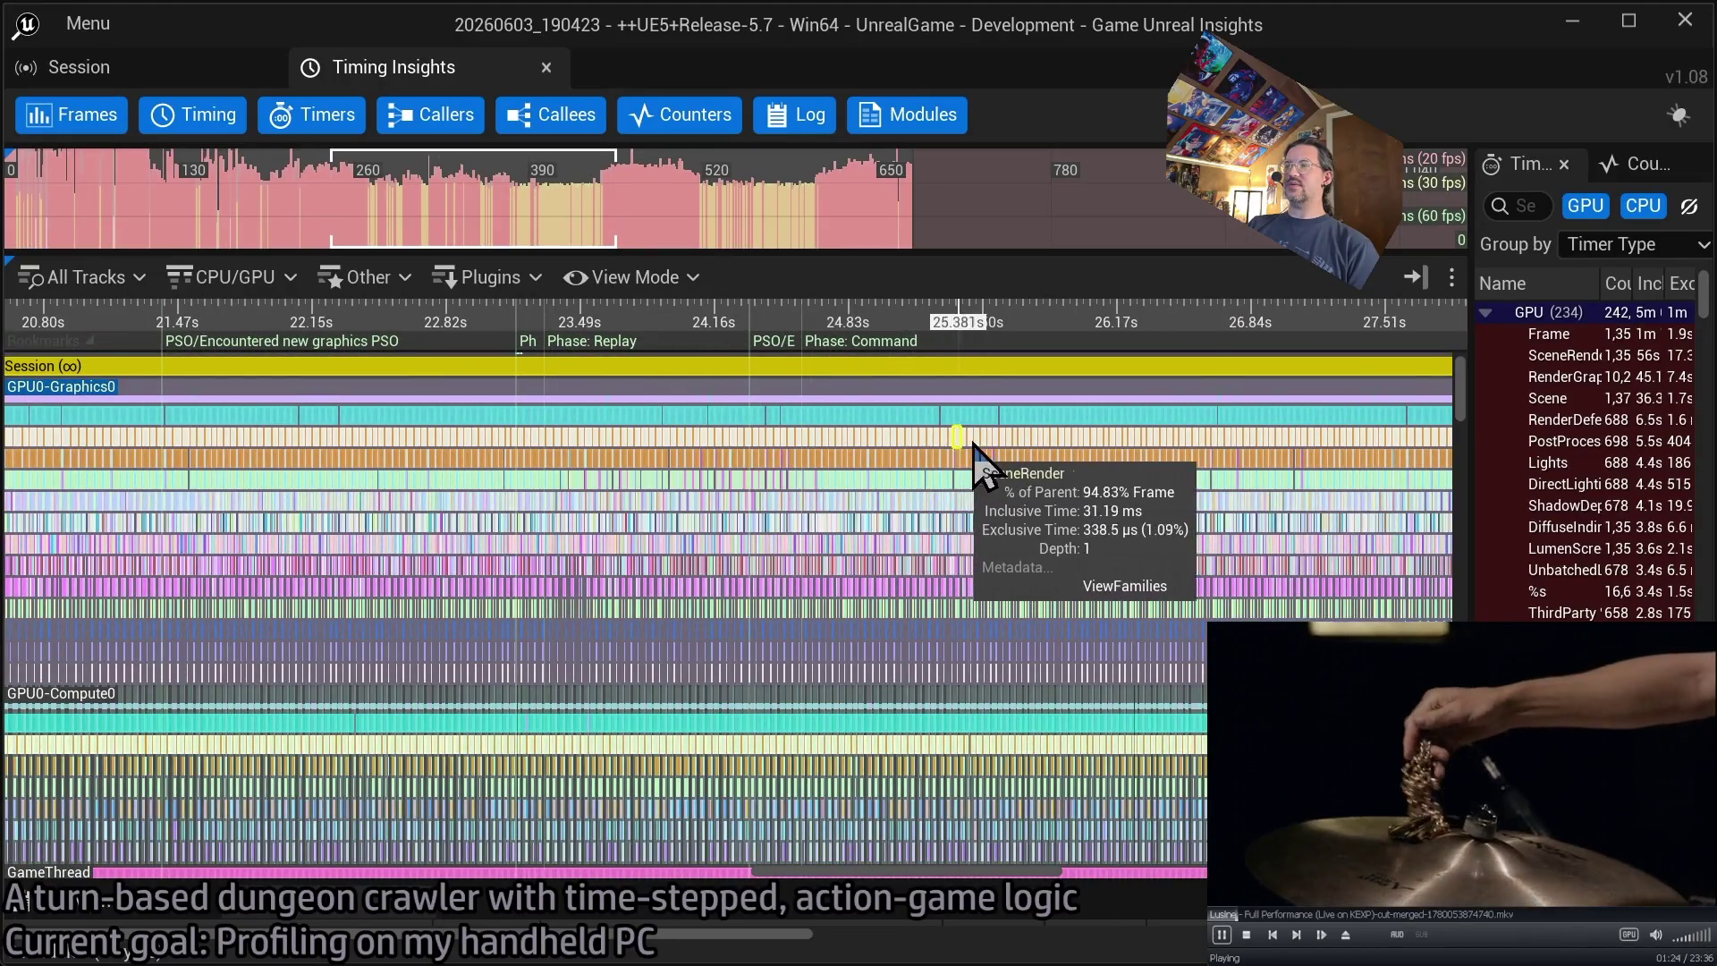
{"action": "scroll", "coordinate": [920, 471], "scroll_direction": "up", "scroll_amount": 2}
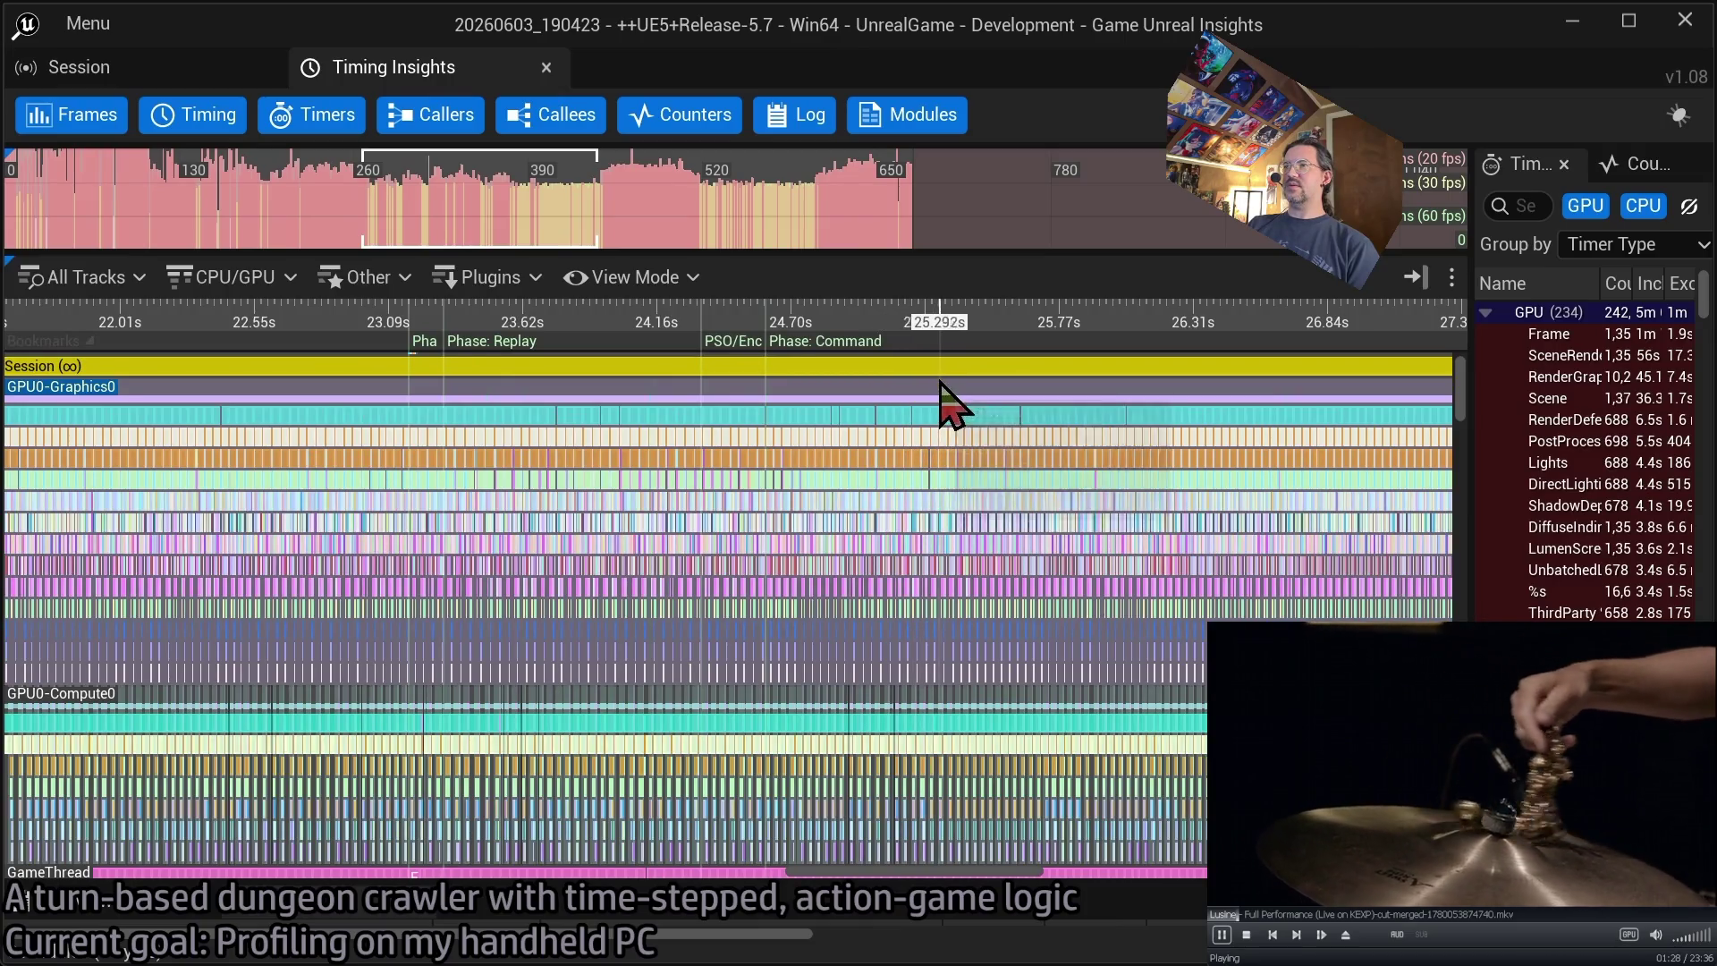
{"action": "scroll", "coordinate": [931, 421], "scroll_direction": "up", "scroll_amount": 12}
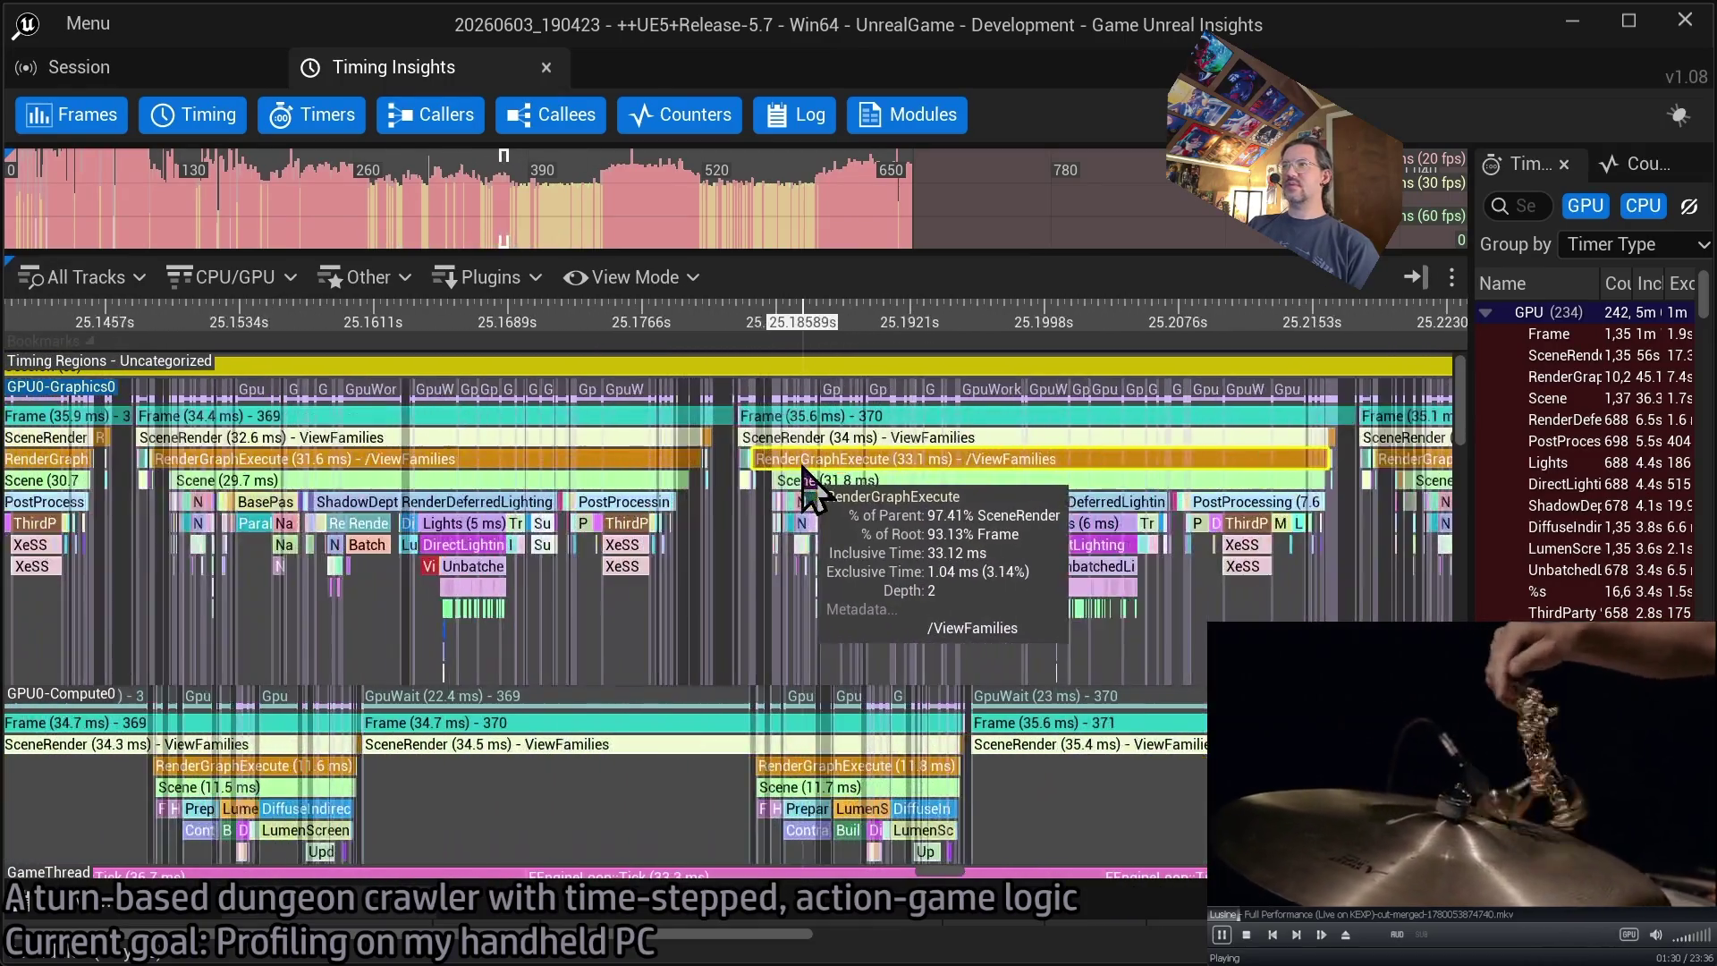
{"action": "left_click", "coordinate": [915, 445]}
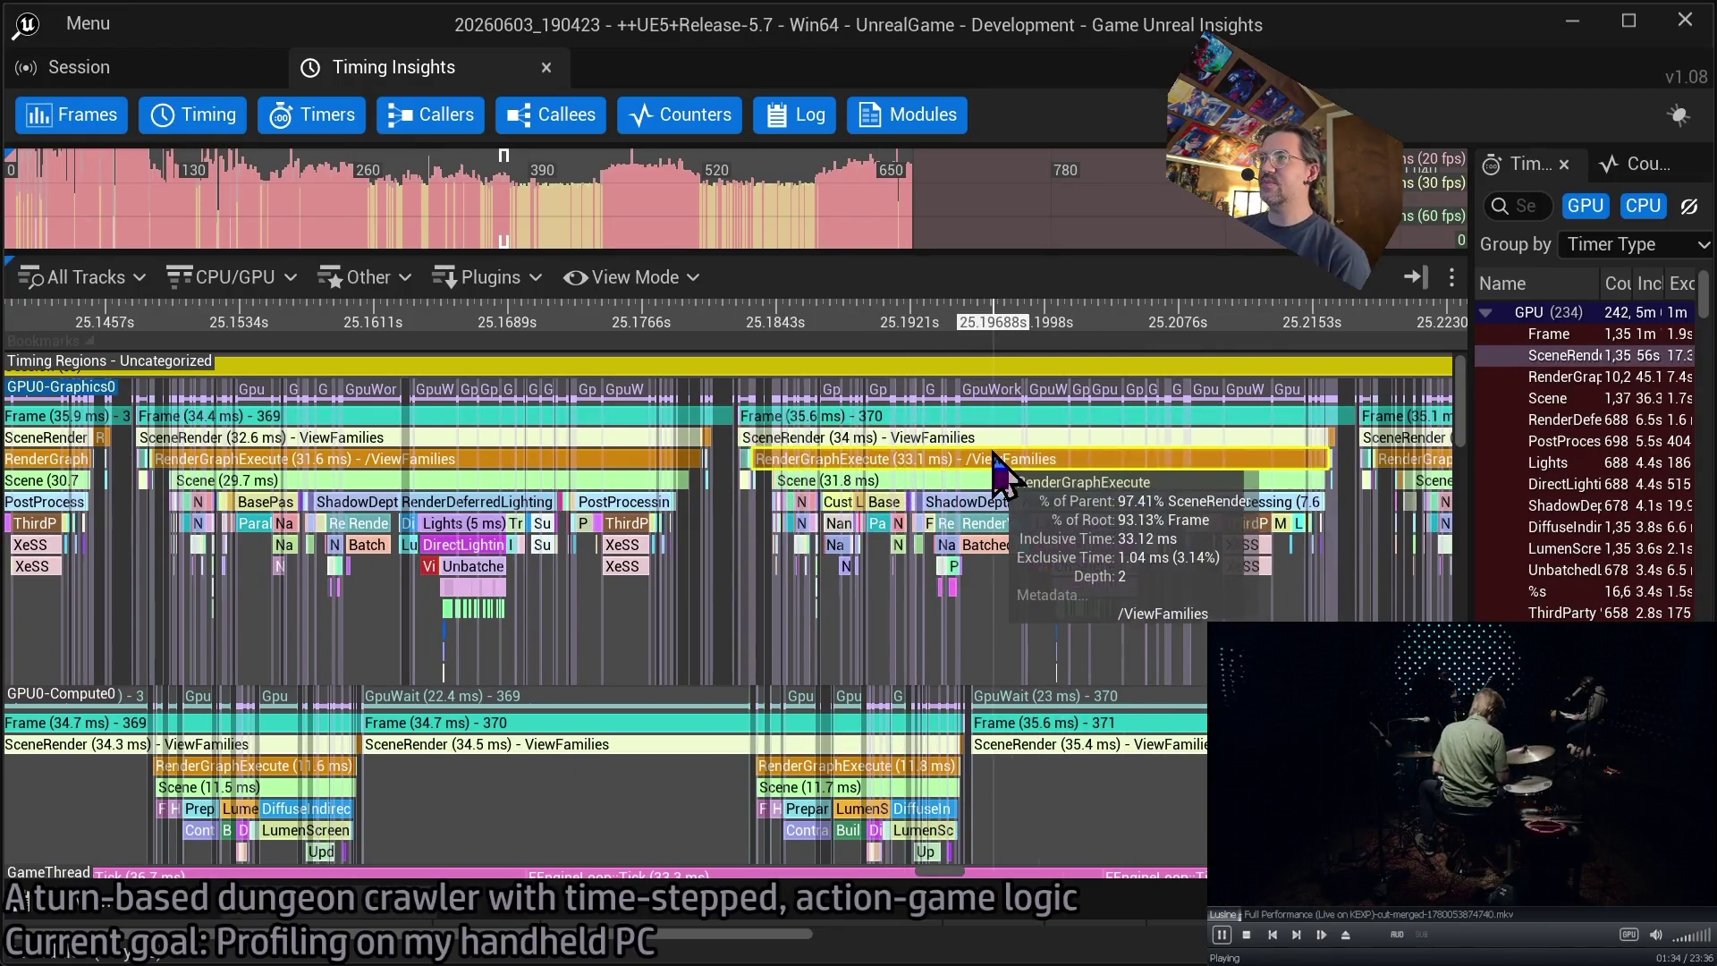
- Zoom out and shift the timeline slightly later past frame 370
{"action": "scroll", "coordinate": [992, 442], "scroll_direction": "down", "scroll_amount": 2}
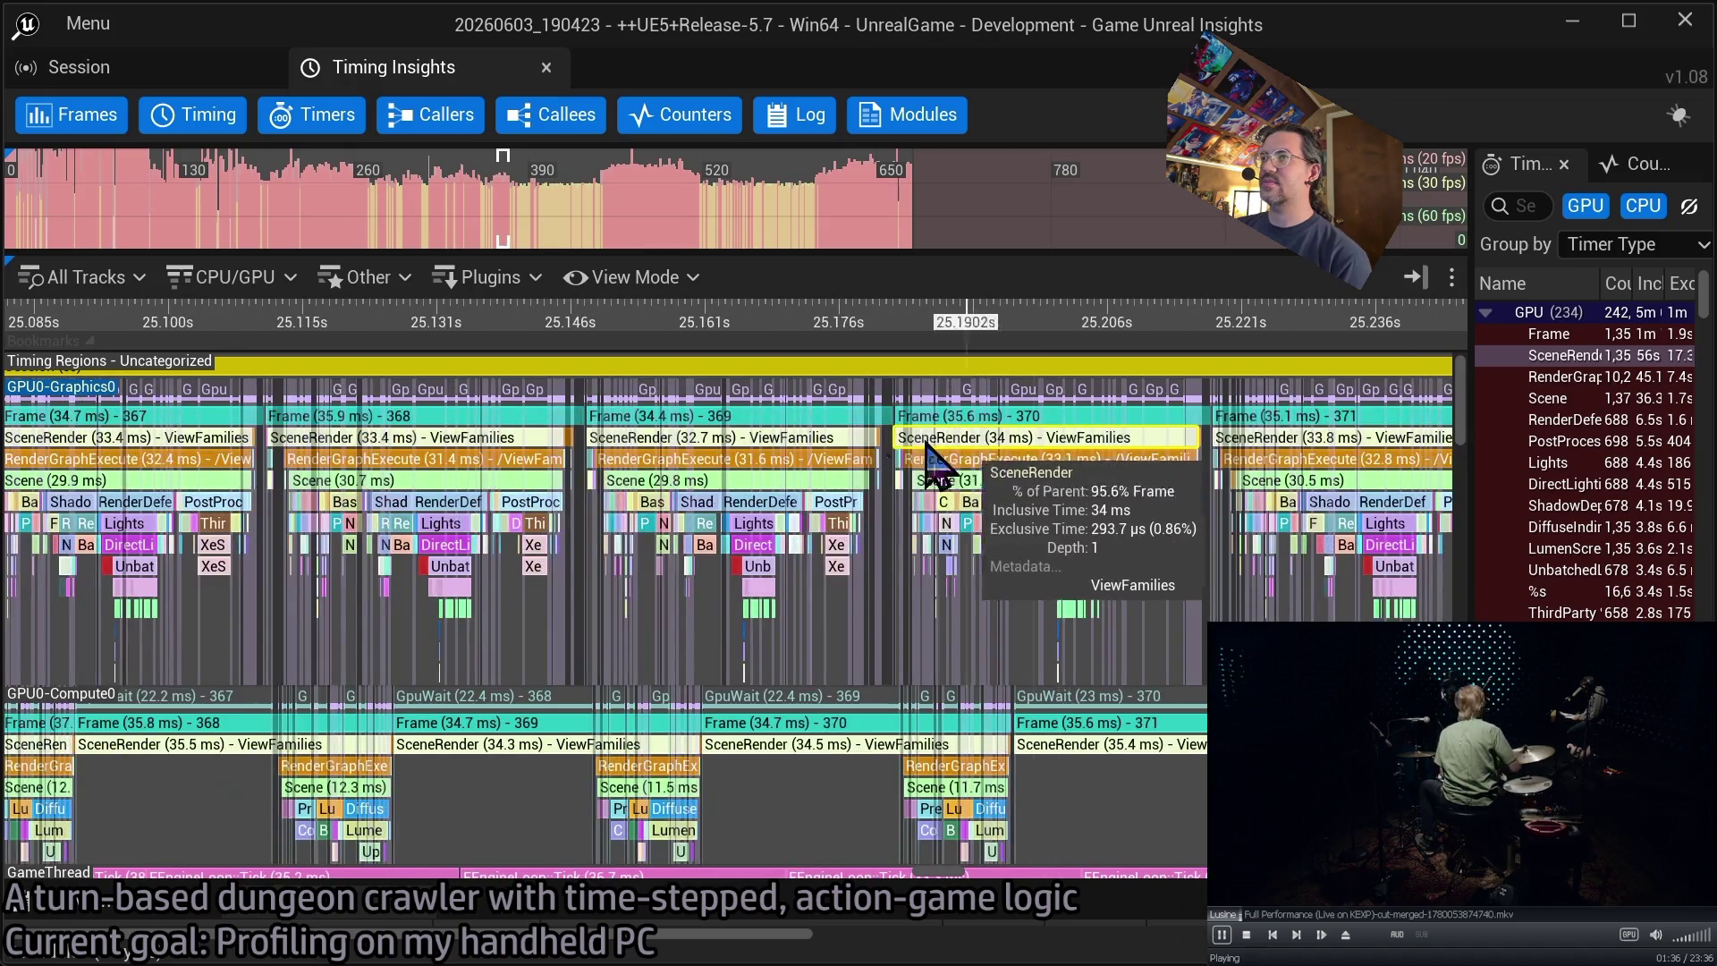
{"action": "scroll", "coordinate": [728, 498], "scroll_direction": "down", "scroll_amount": 3}
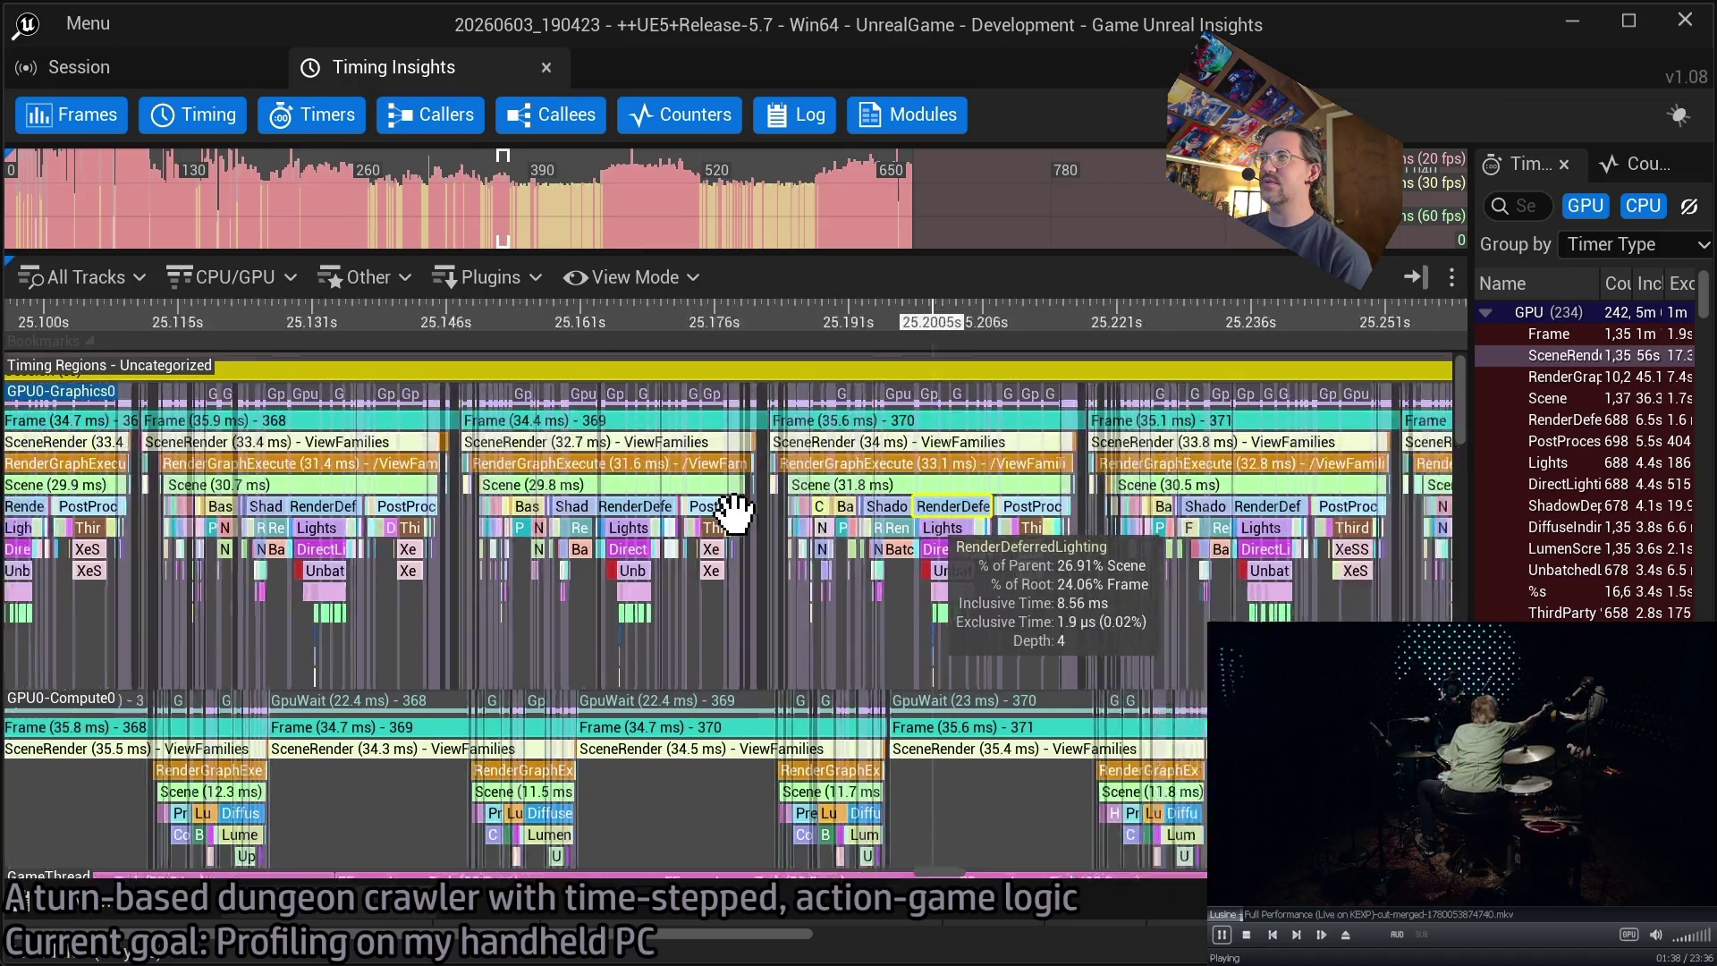
{"action": "scroll", "coordinate": [805, 537], "scroll_direction": "right", "scroll_amount": 5}
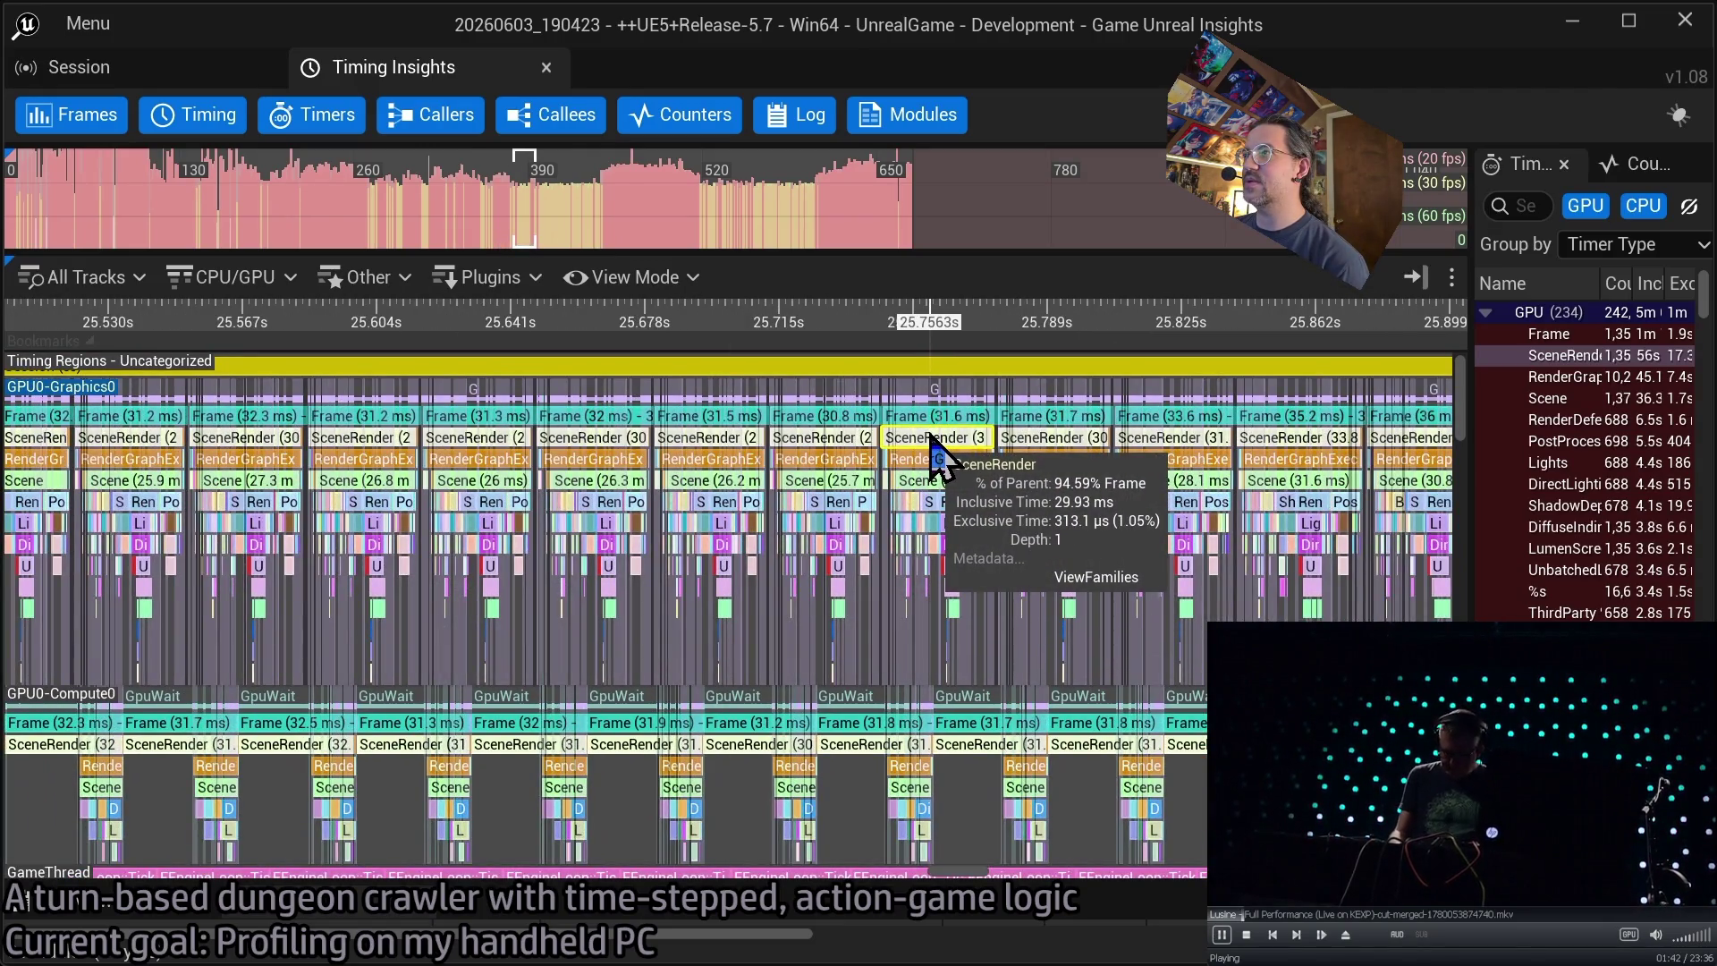
{"action": "scroll", "coordinate": [930, 444], "scroll_direction": "up", "scroll_amount": 4}
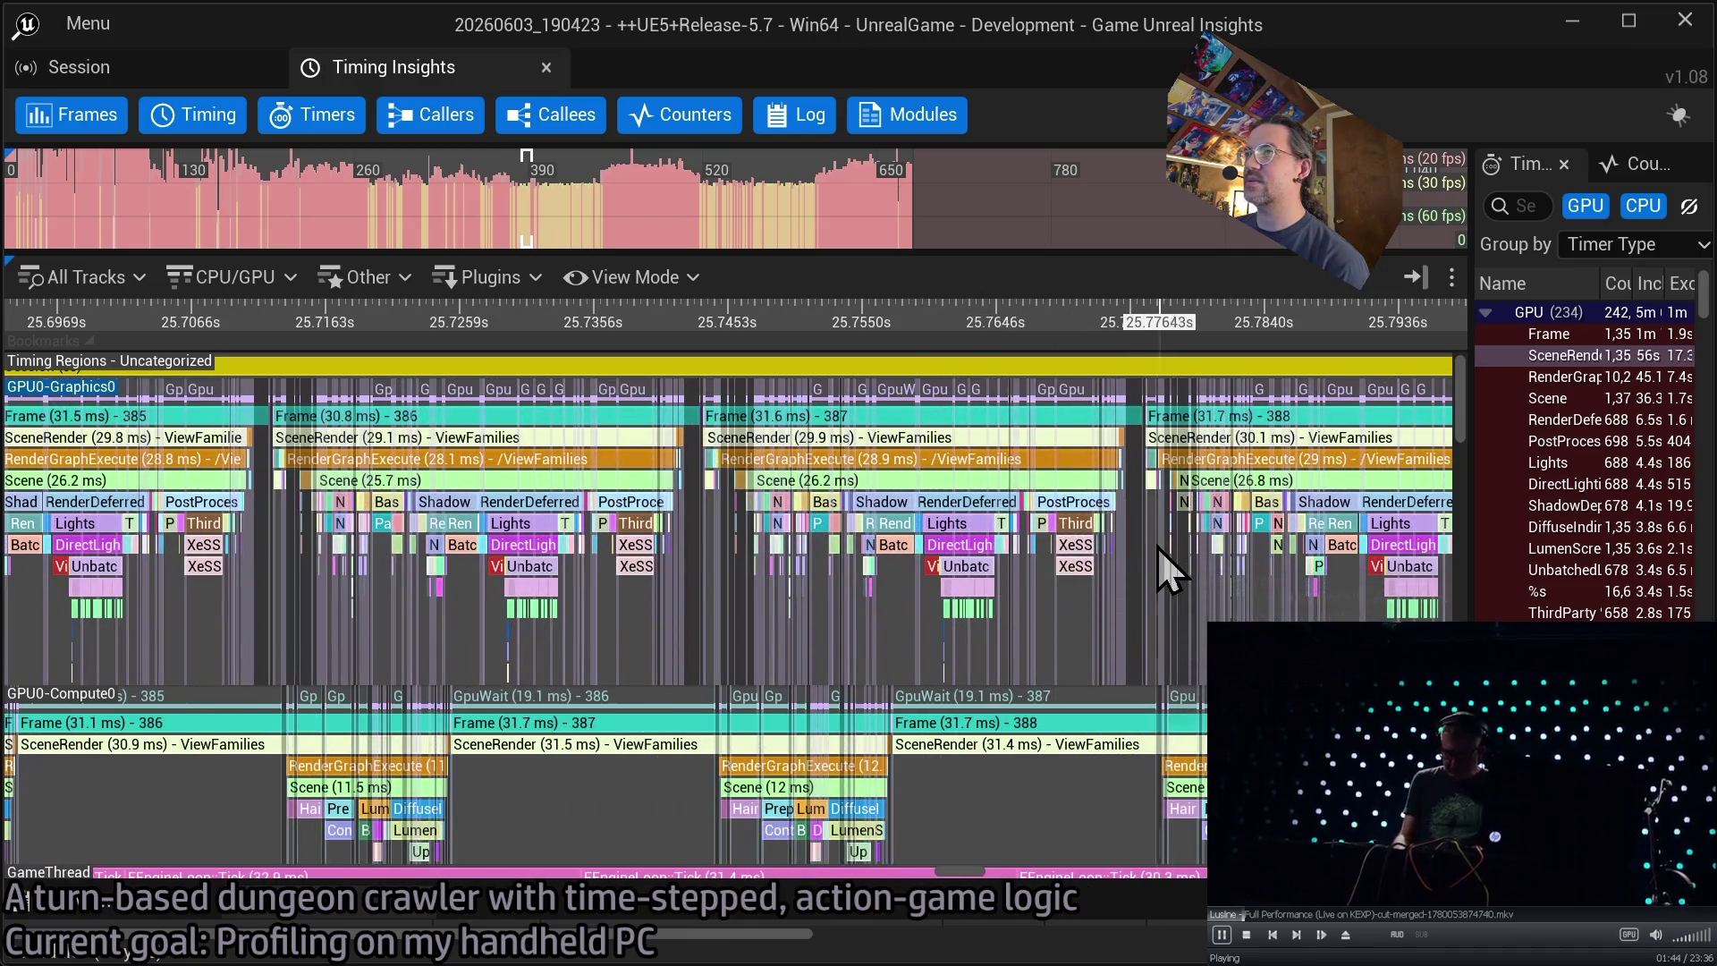
{"action": "scroll", "coordinate": [1167, 572], "scroll_direction": "right", "scroll_amount": 5}
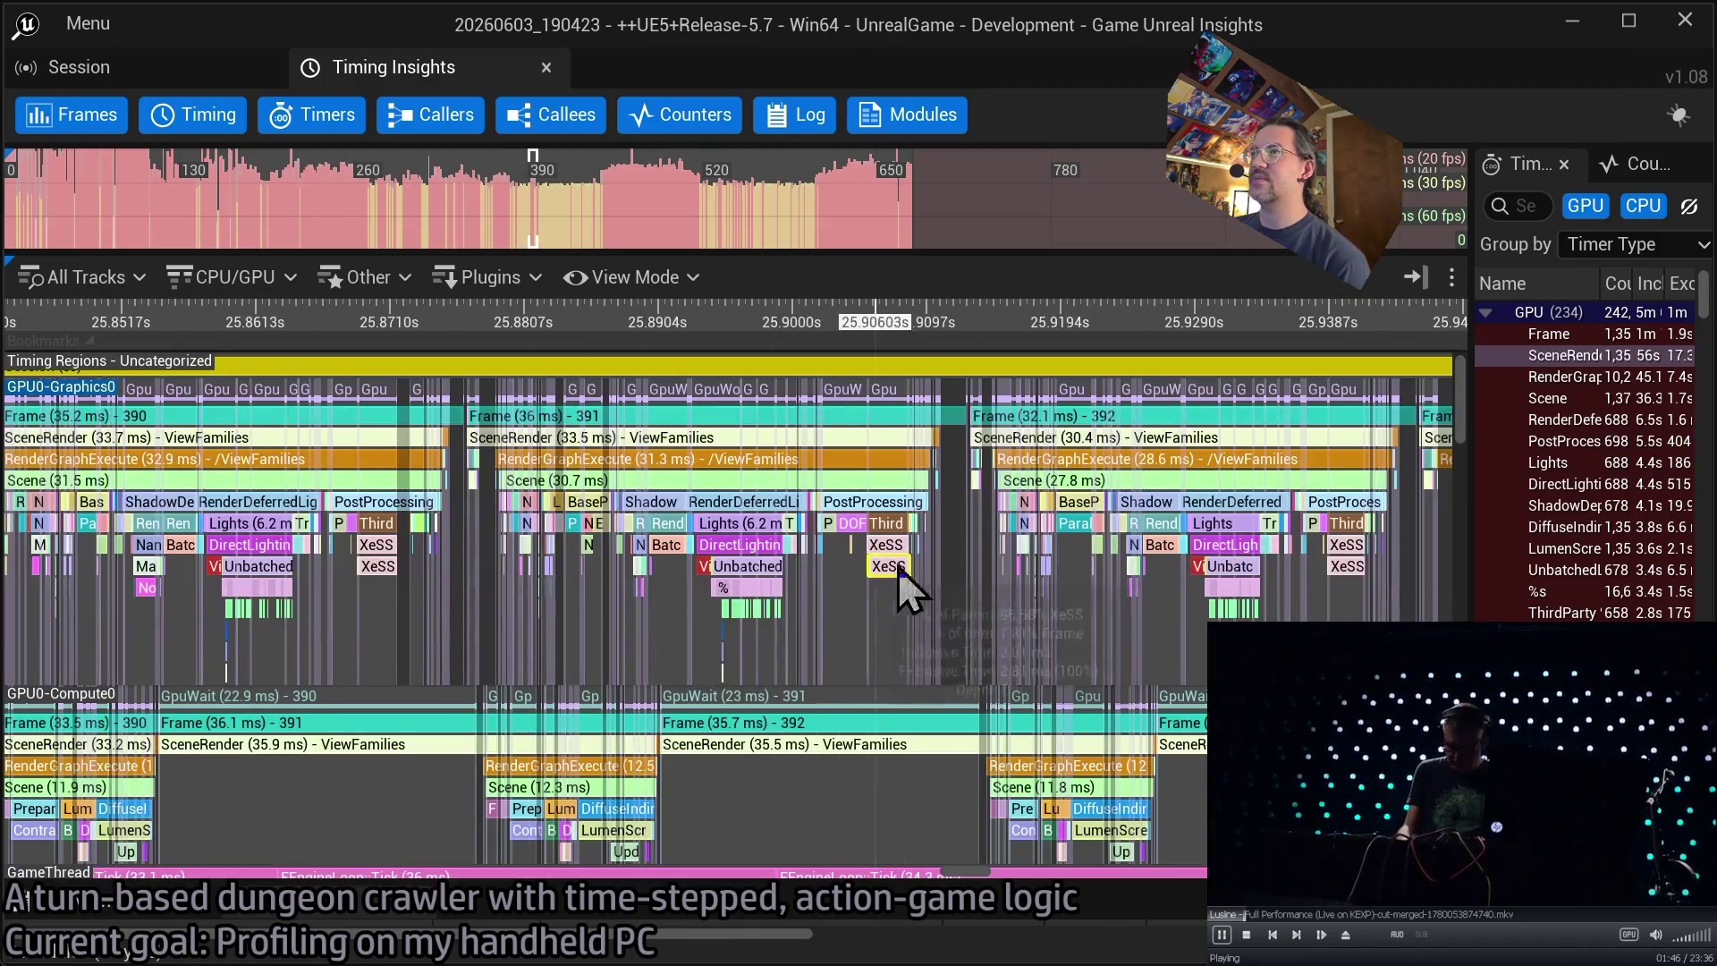
{"action": "left_click_drag", "start_coordinate": [901, 585], "coordinate": [539, 583]}
{"action": "scroll", "coordinate": [1045, 576], "scroll_direction": "down", "scroll_amount": 2}
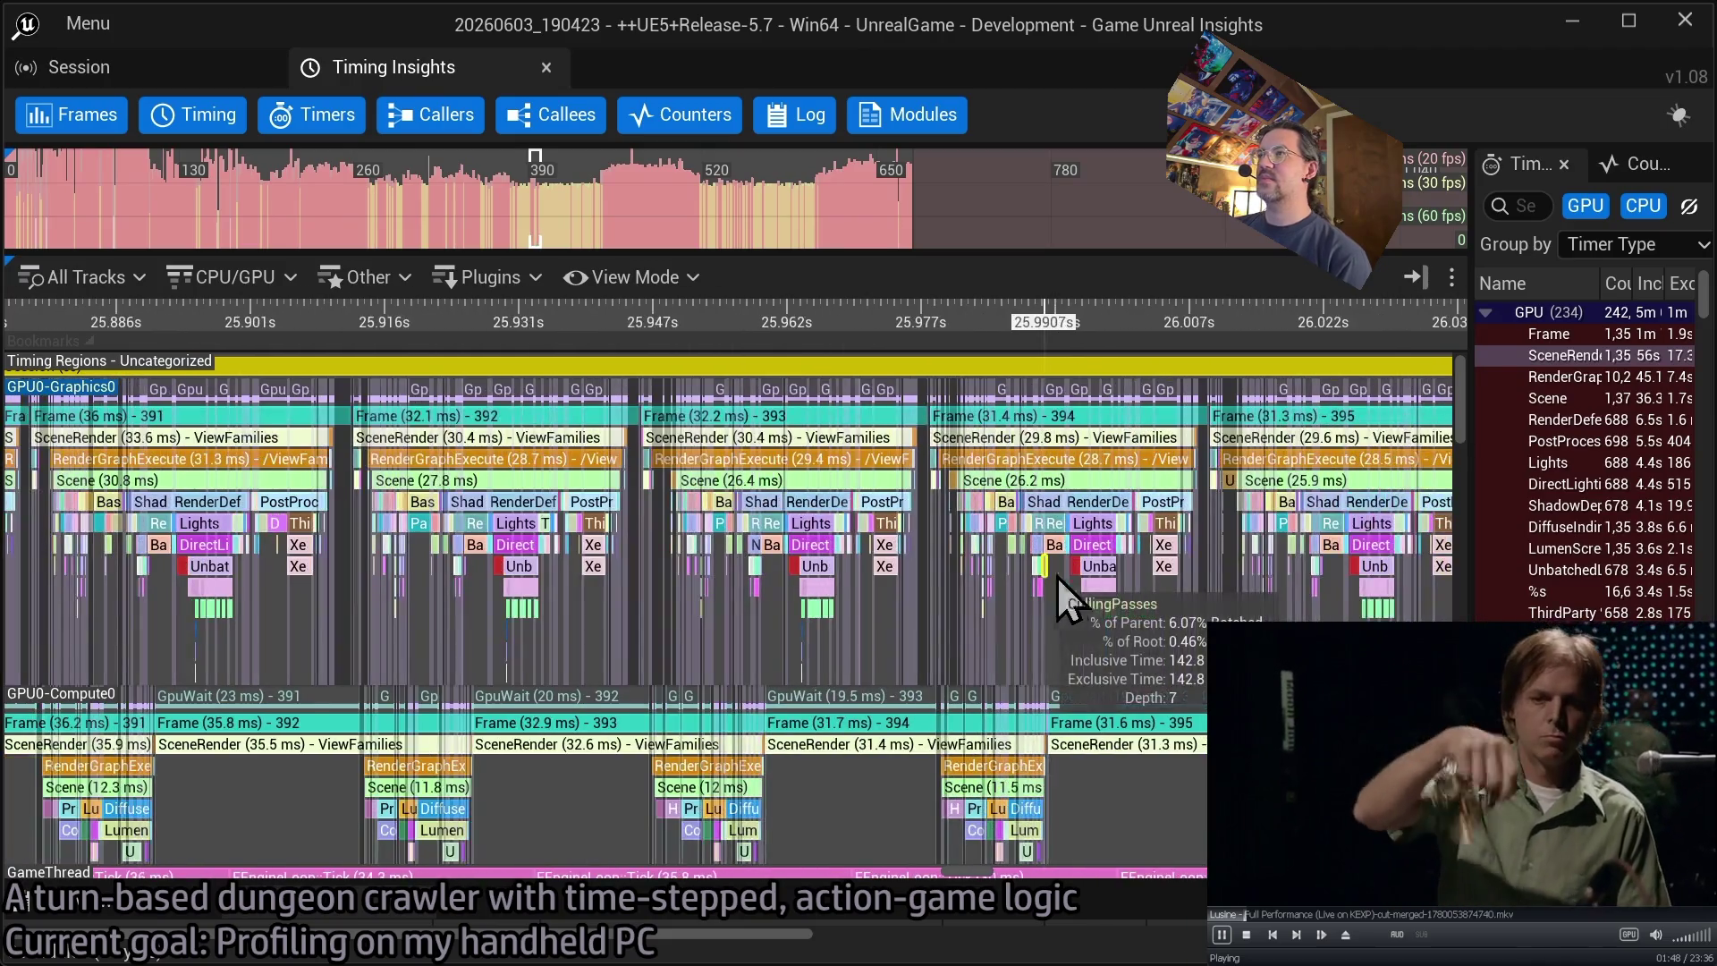
- Pan through frames 408–413, 422–427, 438–444 and 447–452 to around 28.1 s
{"action": "mouse_move", "coordinate": [1159, 600]}
{"action": "left_mouse_down"}
{"action": "mouse_move", "coordinate": [536, 575]}
{"action": "mouse_move", "coordinate": [372, 605]}
{"action": "left_mouse_up"}
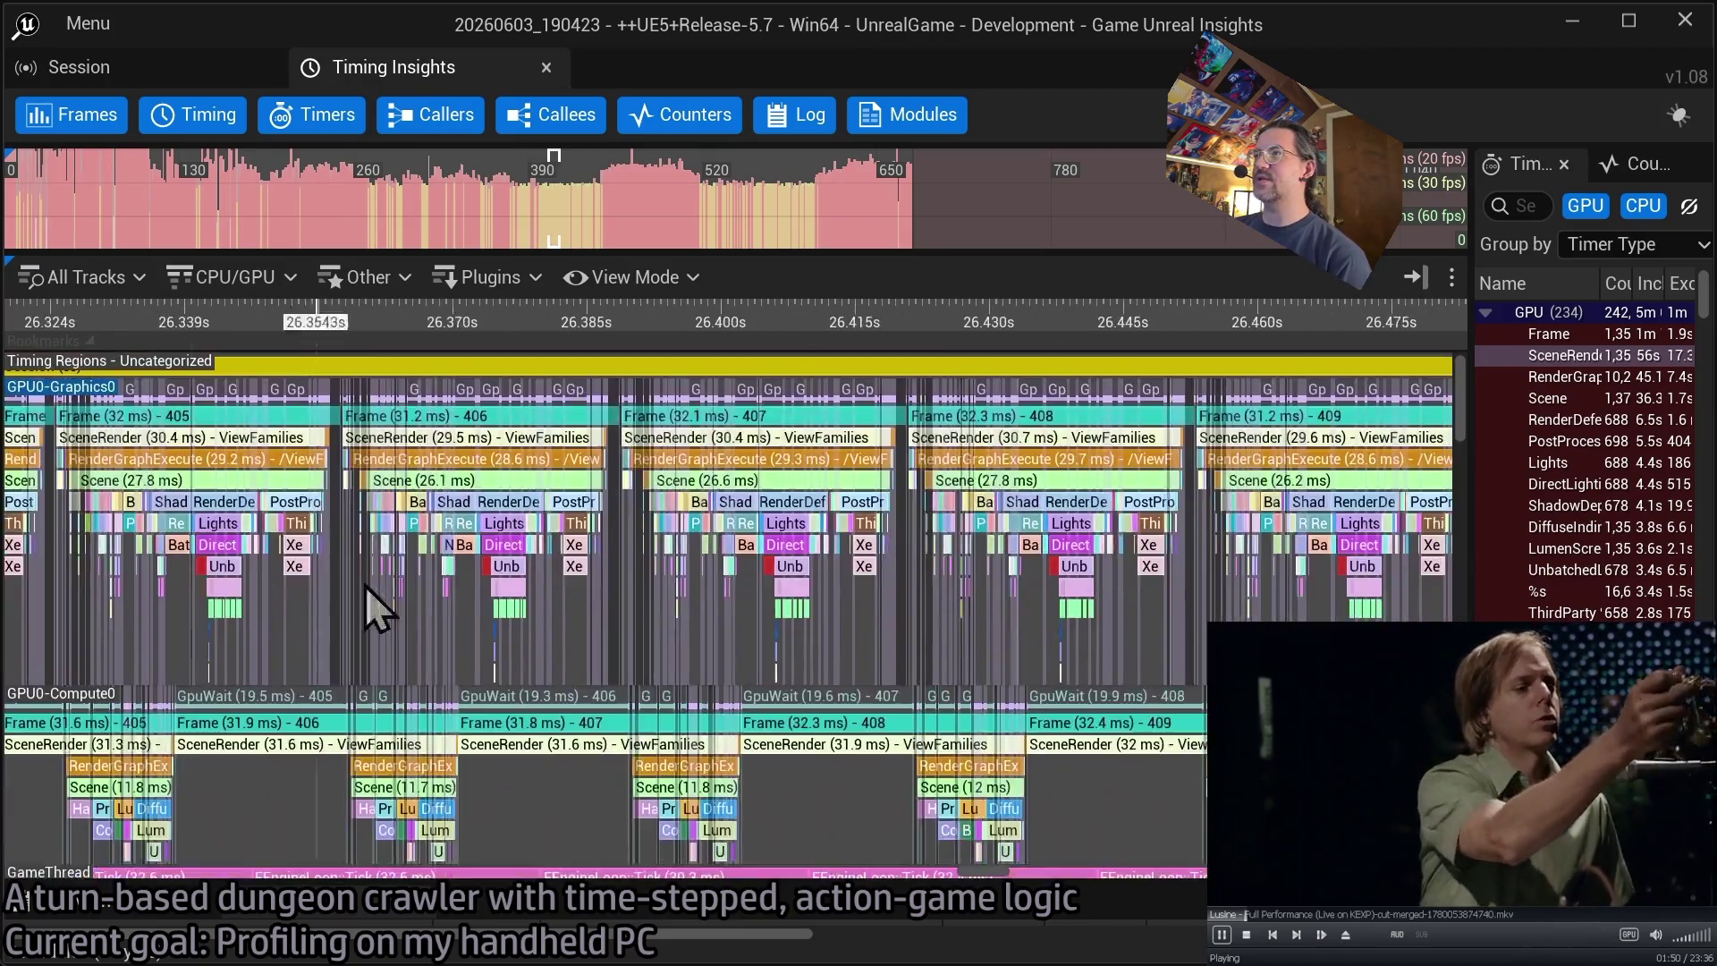
{"action": "left_click_drag", "start_coordinate": [1159, 595], "coordinate": [383, 613]}
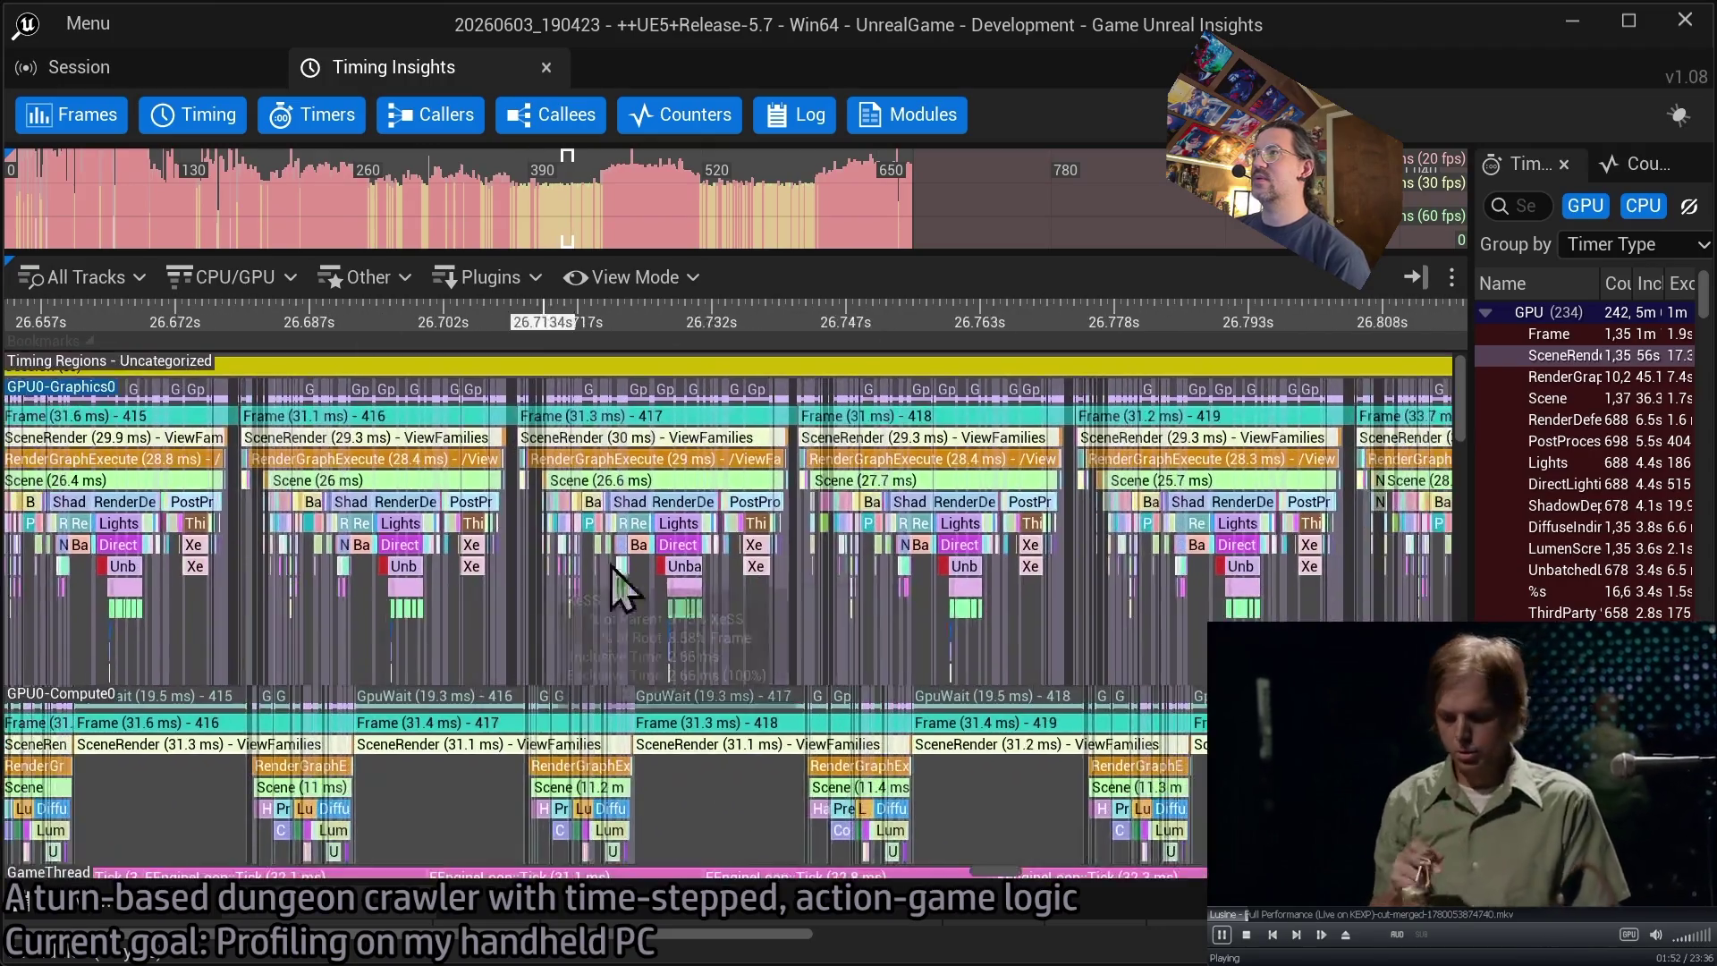
{"action": "left_click_drag", "start_coordinate": [620, 582], "coordinate": [575, 613]}
{"action": "left_click_drag", "start_coordinate": [961, 603], "coordinate": [199, 575]}
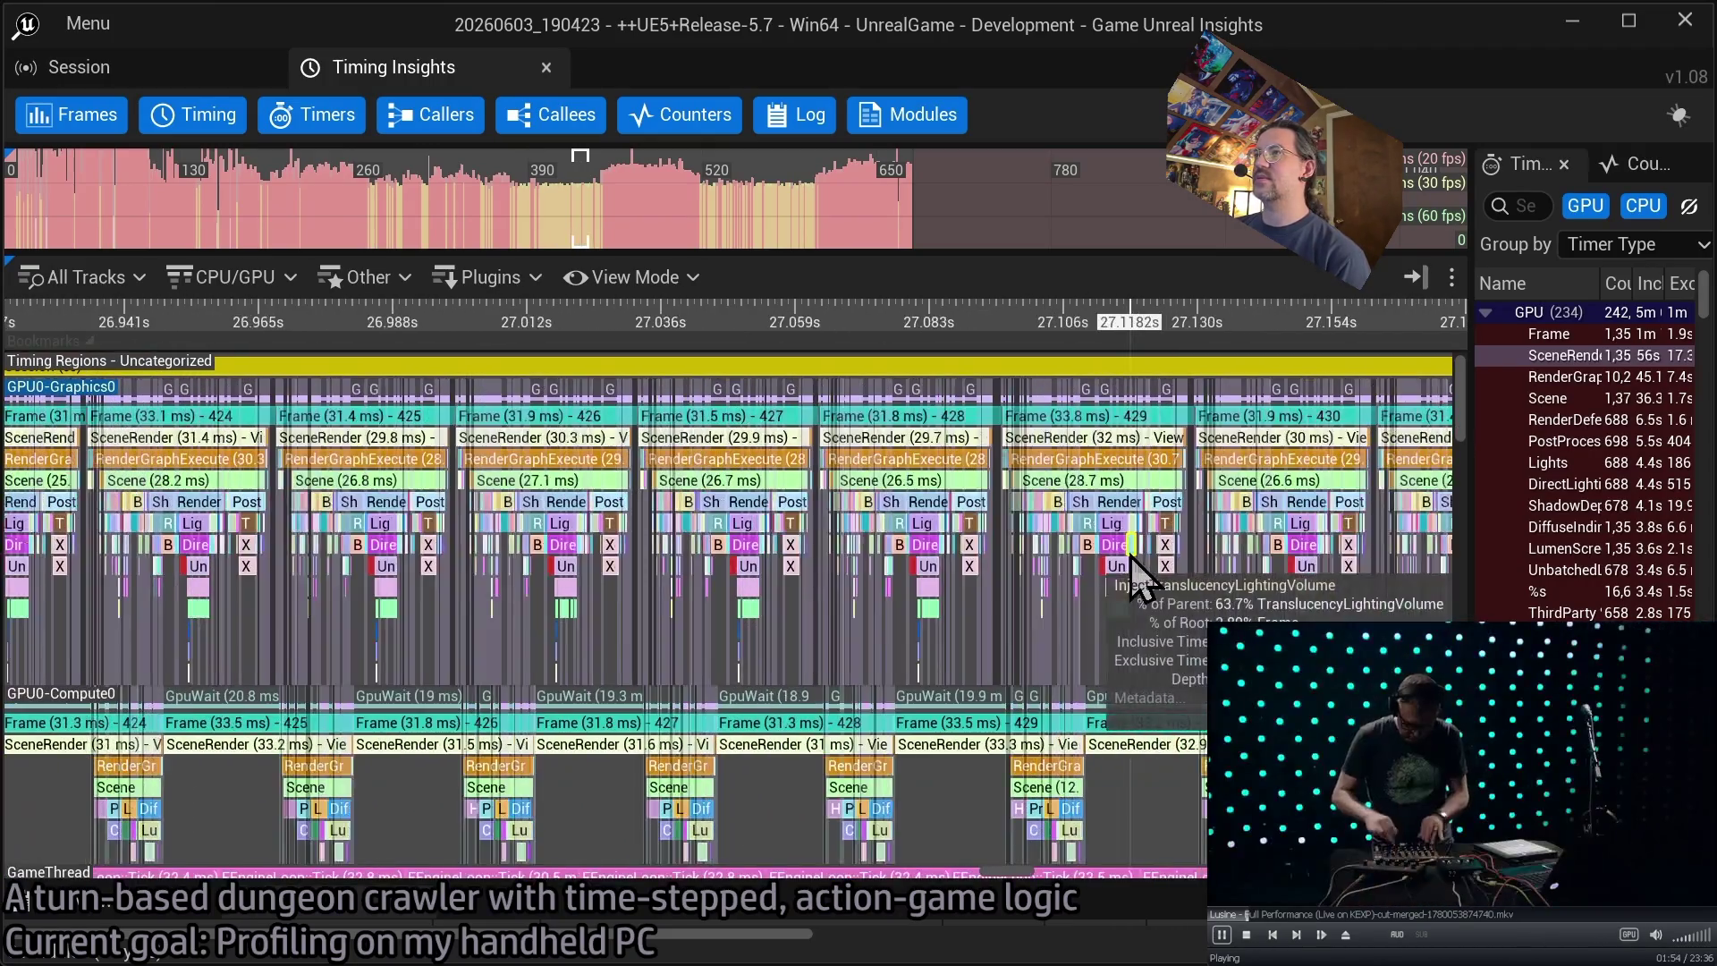
{"action": "left_click_drag", "start_coordinate": [1135, 567], "coordinate": [19, 575]}
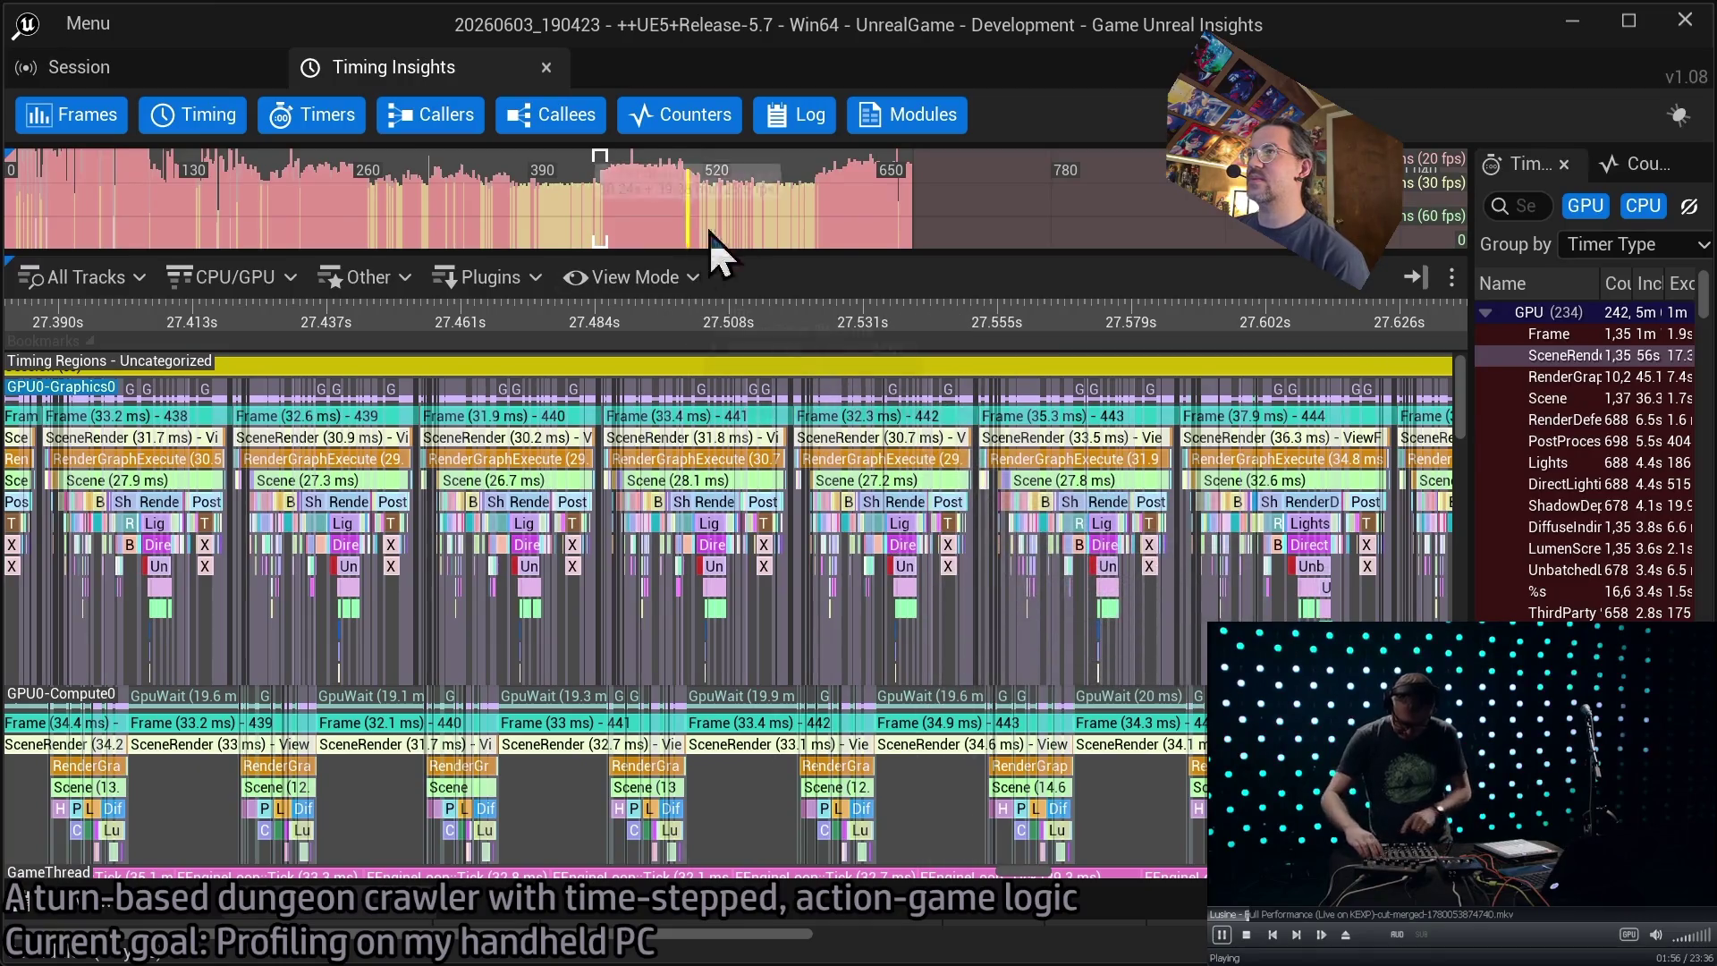
{"action": "left_click_drag", "start_coordinate": [1081, 556], "coordinate": [572, 537]}
{"action": "left_click_drag", "start_coordinate": [928, 552], "coordinate": [421, 479]}
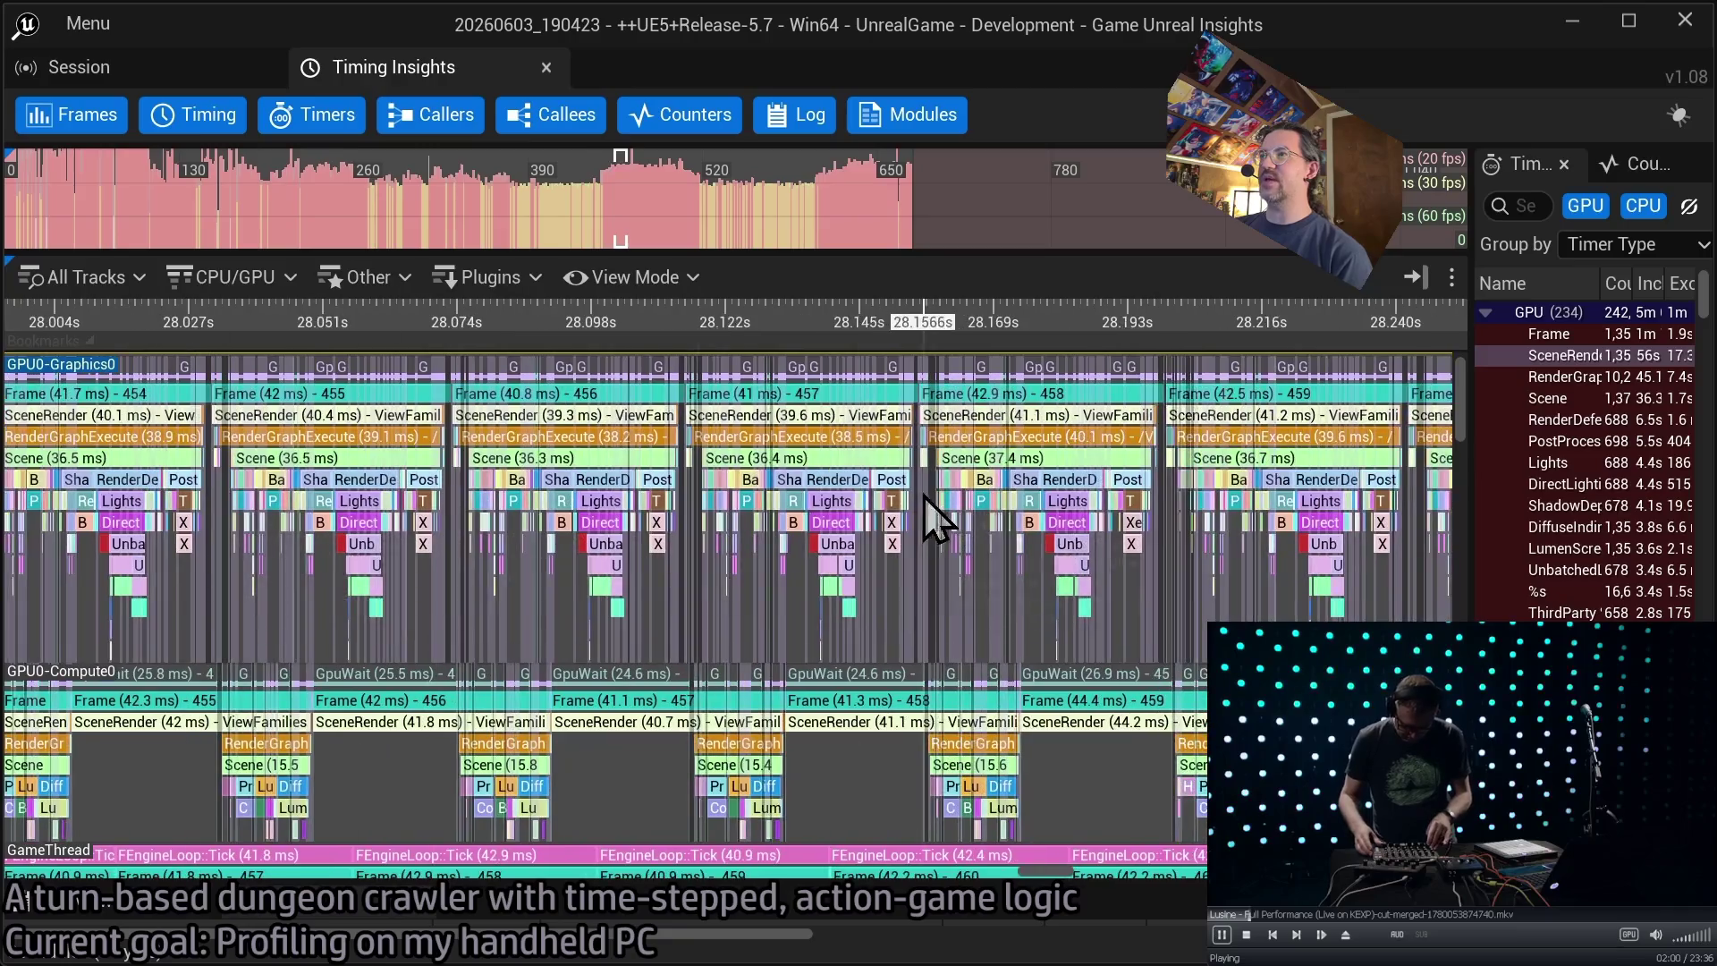
- Zoom into frame 457 on GPU0-Graphics0 to inspect its ShadowDepths and RenderDeferredLighting passes
{"action": "scroll", "coordinate": [805, 487], "scroll_direction": "up", "scroll_amount": 5}
{"action": "scroll", "coordinate": [644, 483], "scroll_direction": "up", "scroll_amount": 2}
{"action": "scroll", "coordinate": [644, 498], "scroll_direction": "up", "scroll_amount": 2}
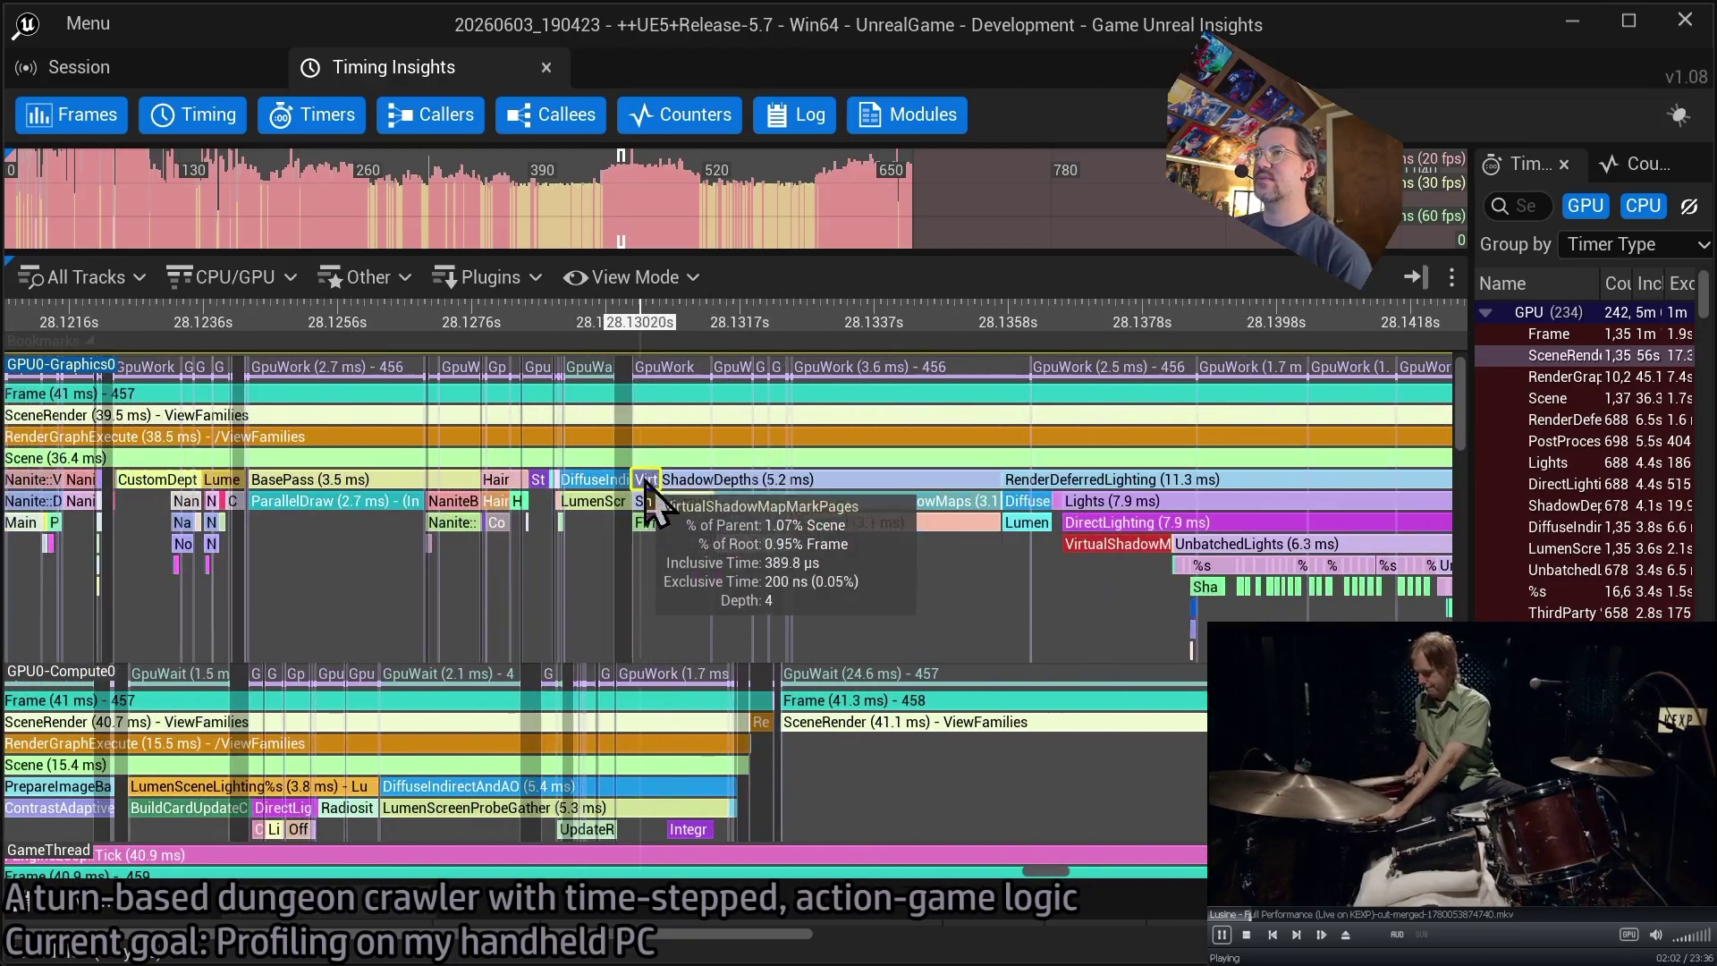
{"action": "scroll", "coordinate": [645, 524], "scroll_direction": "up", "scroll_amount": 2}
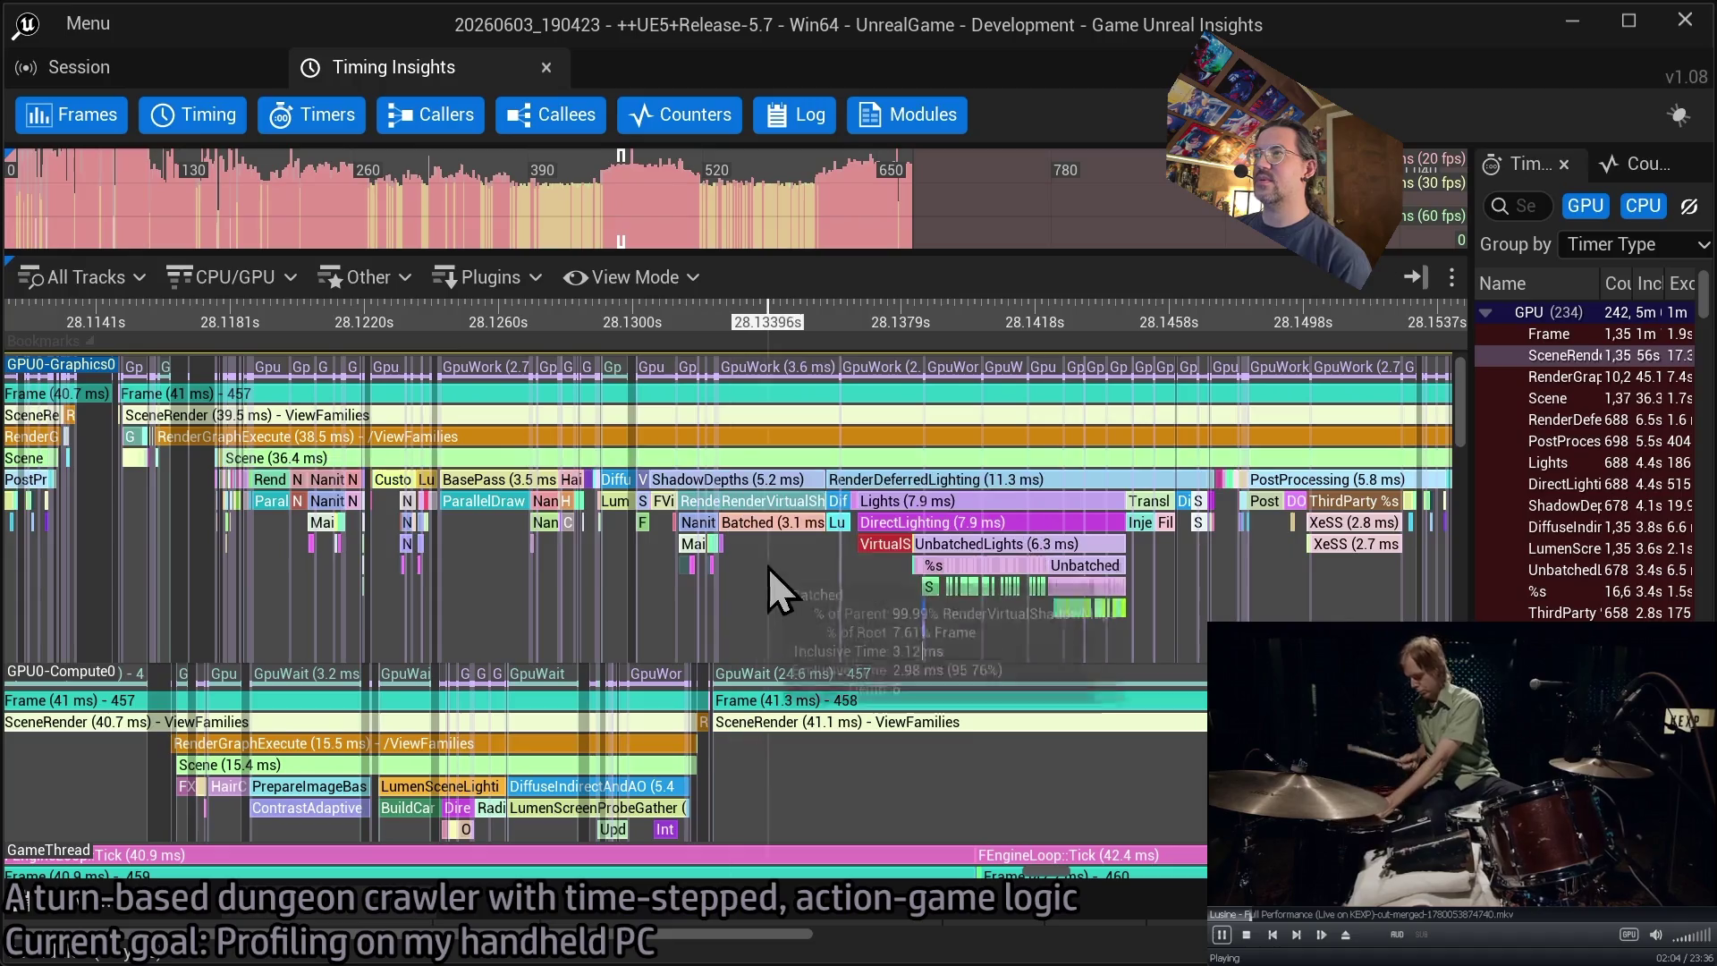
{"action": "mouse_move", "coordinate": [766, 593]}
{"action": "left_mouse_down"}
{"action": "mouse_move", "coordinate": [539, 527]}
{"action": "mouse_move", "coordinate": [712, 582]}
{"action": "mouse_move", "coordinate": [817, 563]}
{"action": "left_mouse_up"}
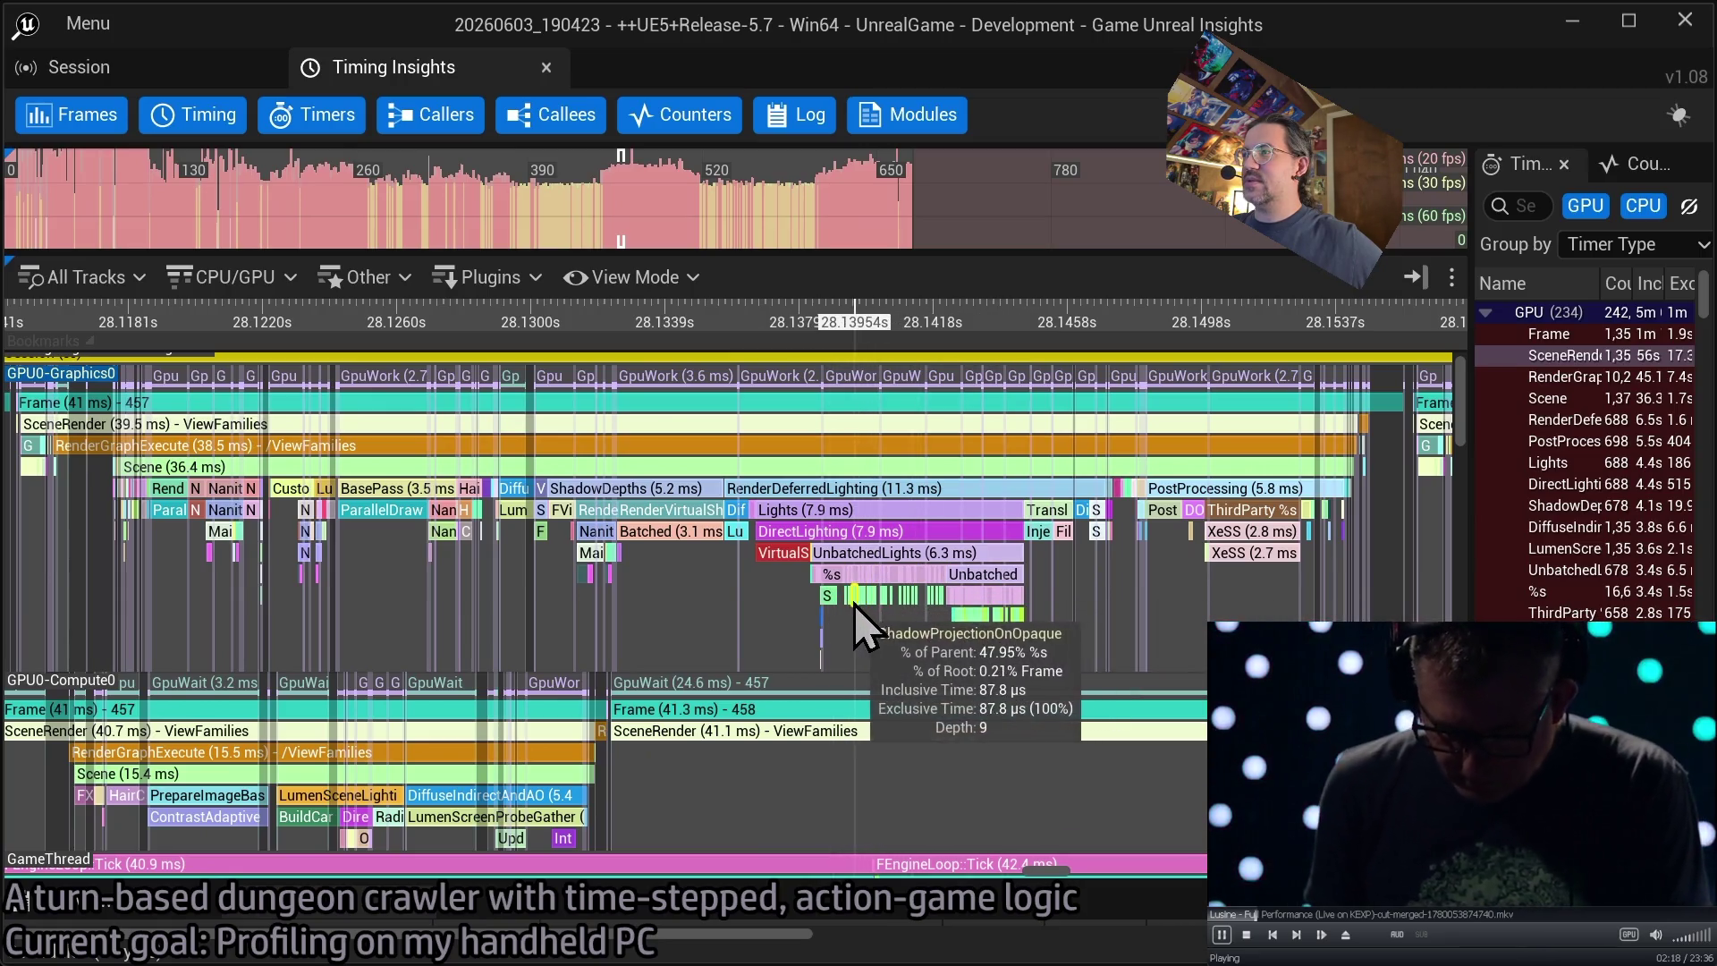
{"action": "scroll", "coordinate": [948, 601], "scroll_direction": "up", "scroll_amount": 5}
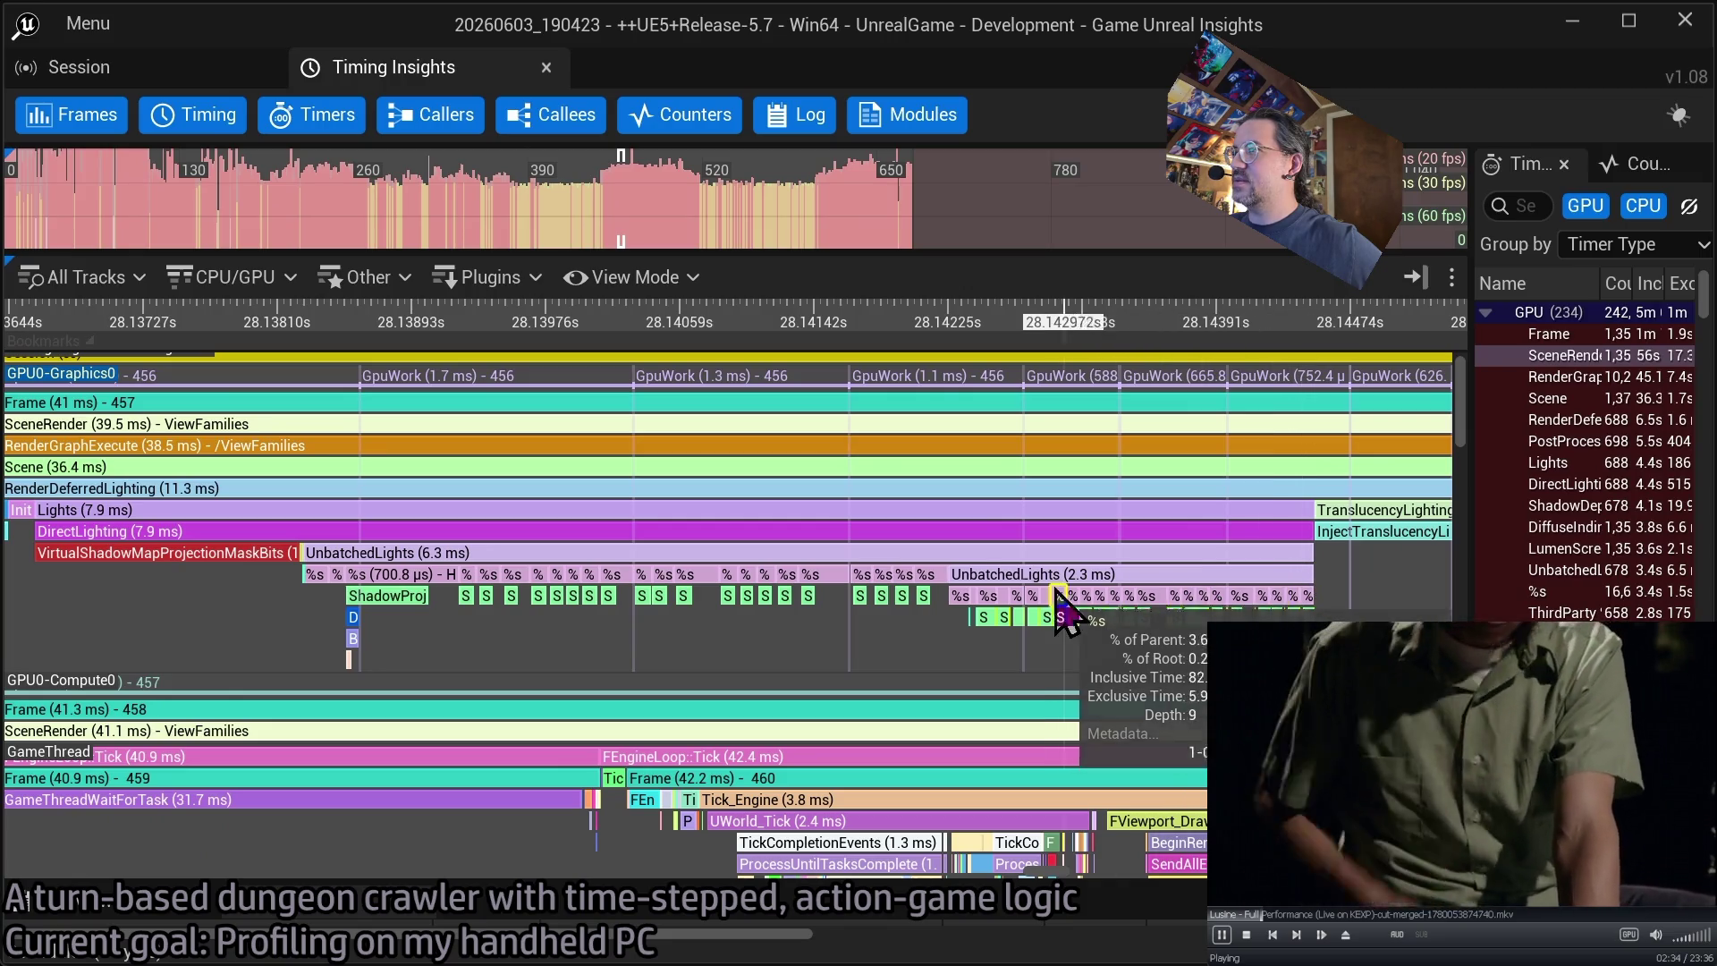
{"action": "scroll", "coordinate": [821, 642], "scroll_direction": "down", "scroll_amount": 4}
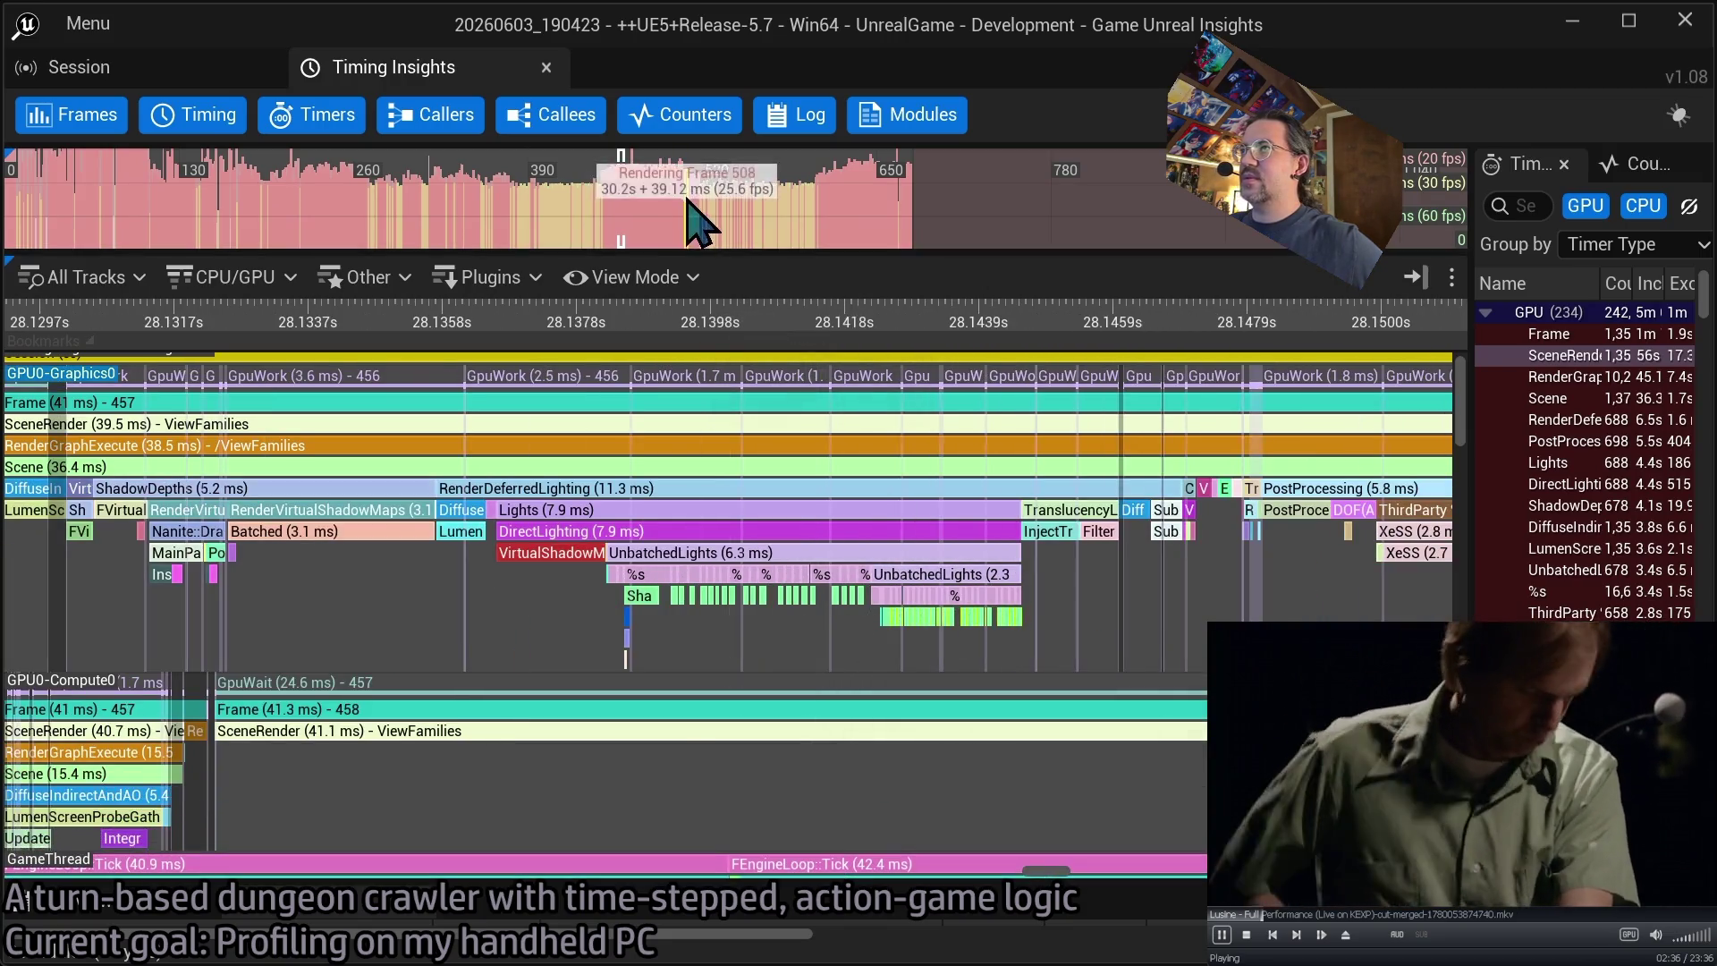
- Jump back to frames 431–433 and inspect their lighting passes, with deferred lighting at 7.4 ms
{"action": "left_click", "coordinate": [591, 223]}
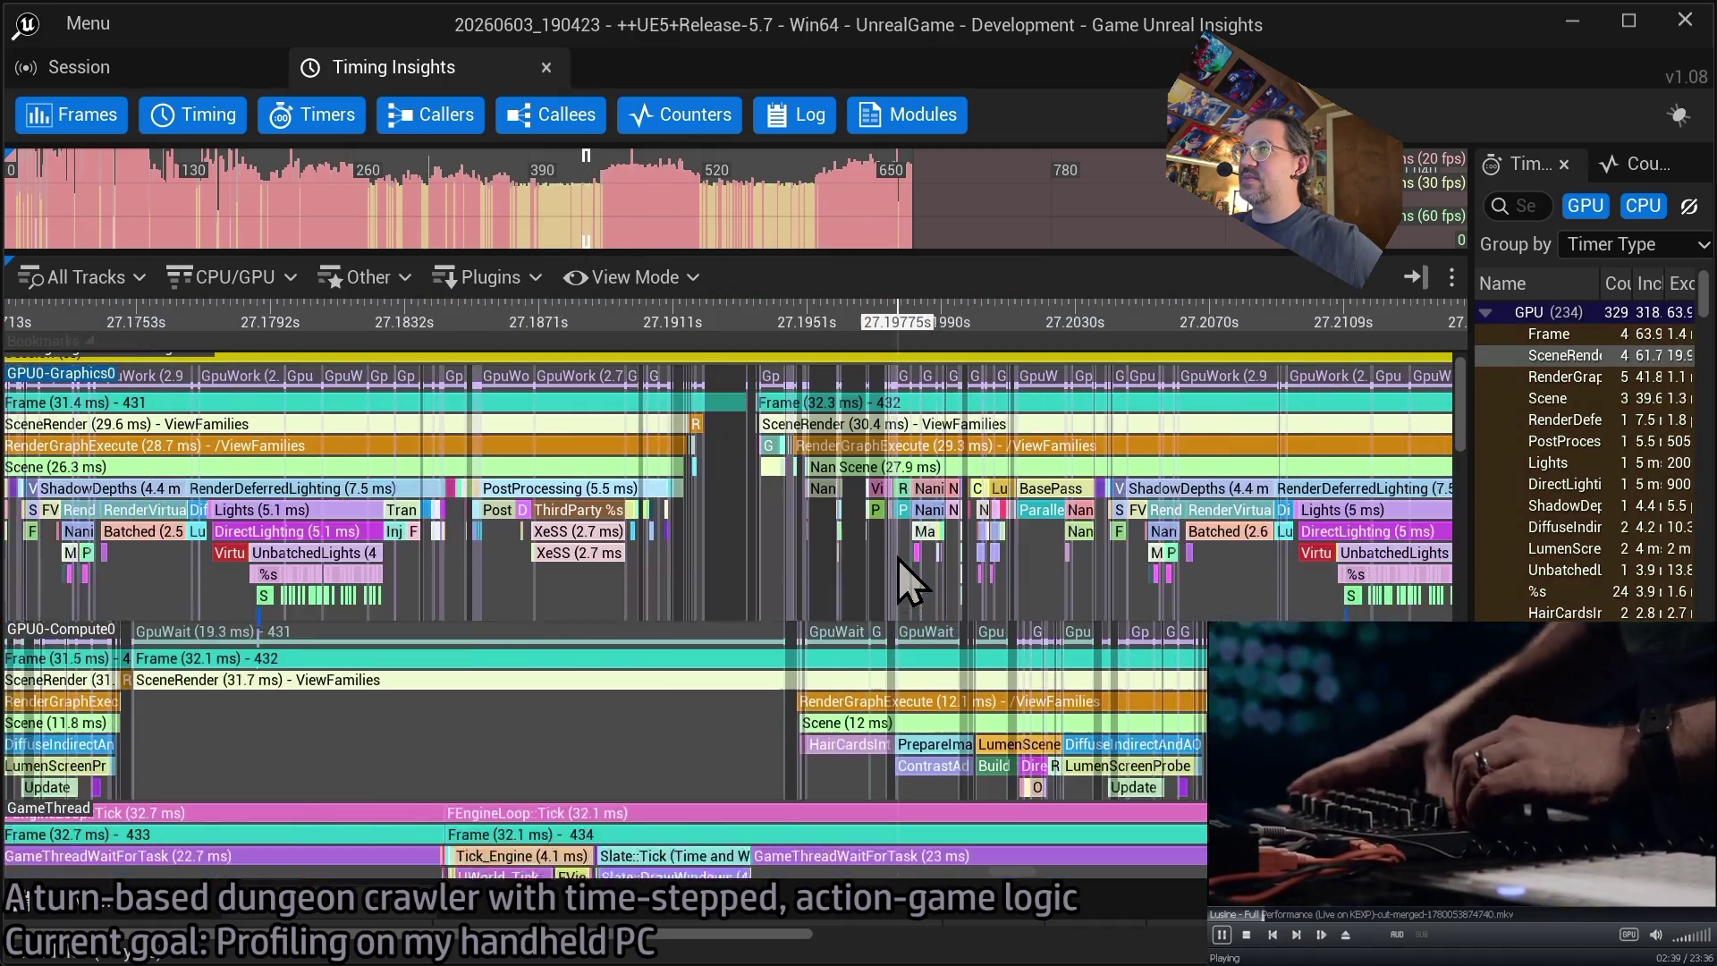
{"action": "mouse_move", "coordinate": [897, 559]}
{"action": "left_mouse_down"}
{"action": "mouse_move", "coordinate": [1093, 563]}
{"action": "mouse_move", "coordinate": [848, 574]}
{"action": "left_mouse_up"}
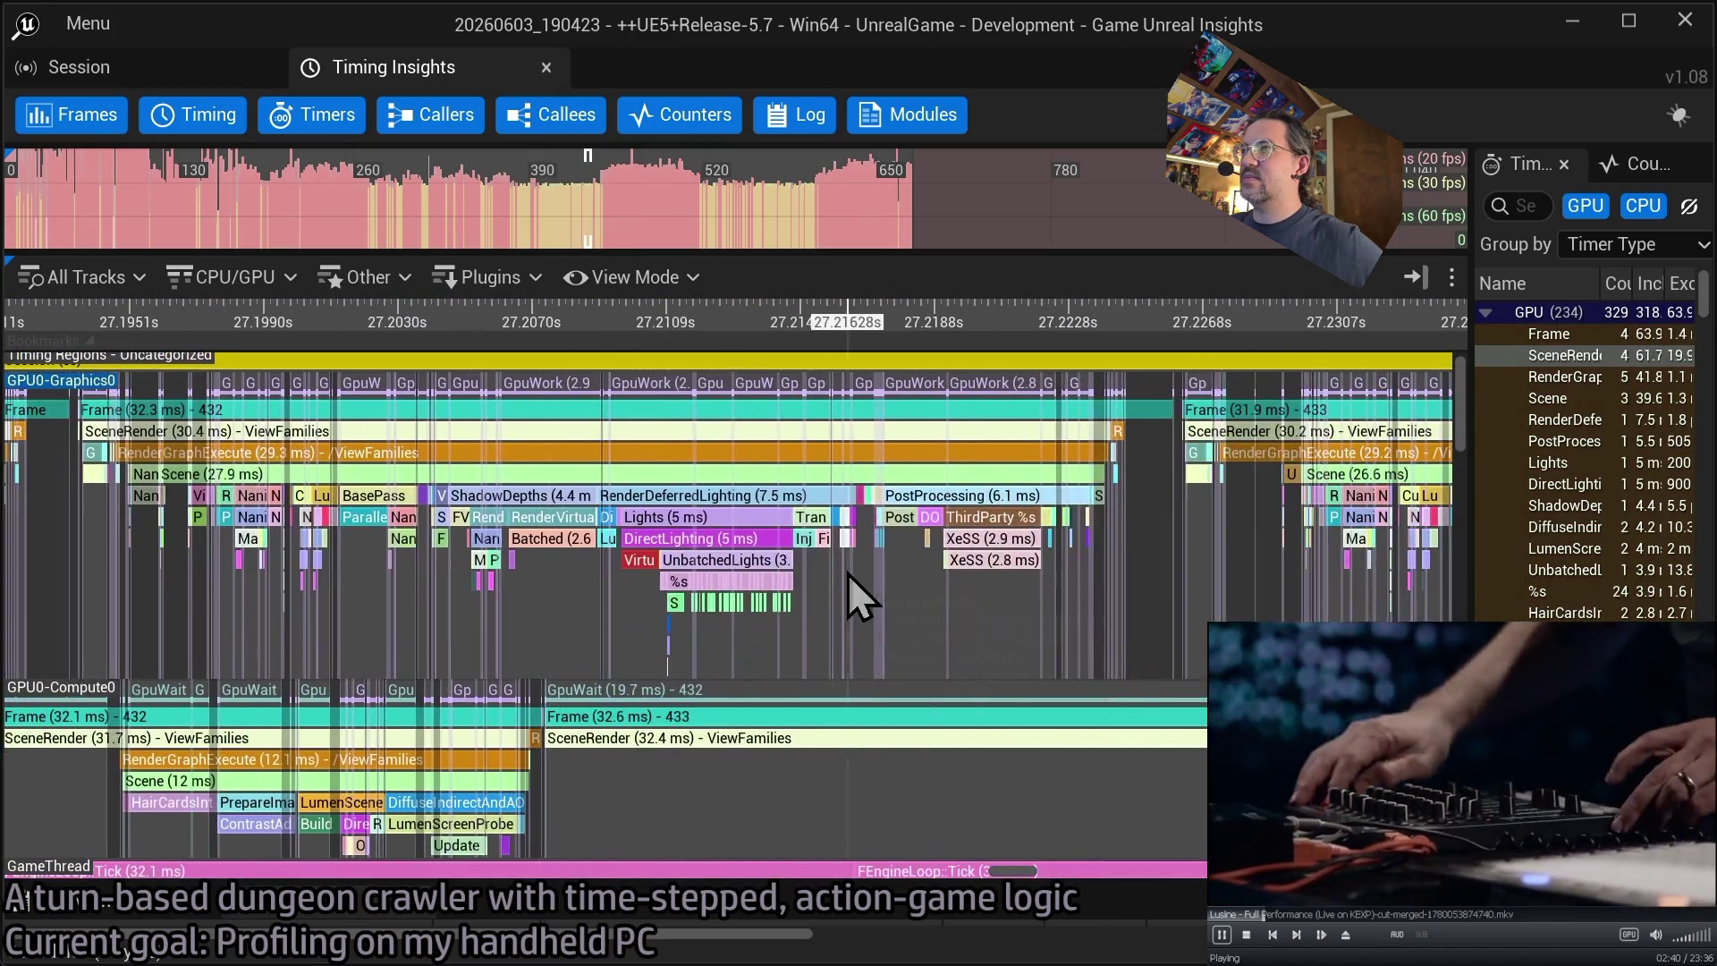
{"action": "scroll", "coordinate": [805, 574], "scroll_direction": "up", "scroll_amount": 7}
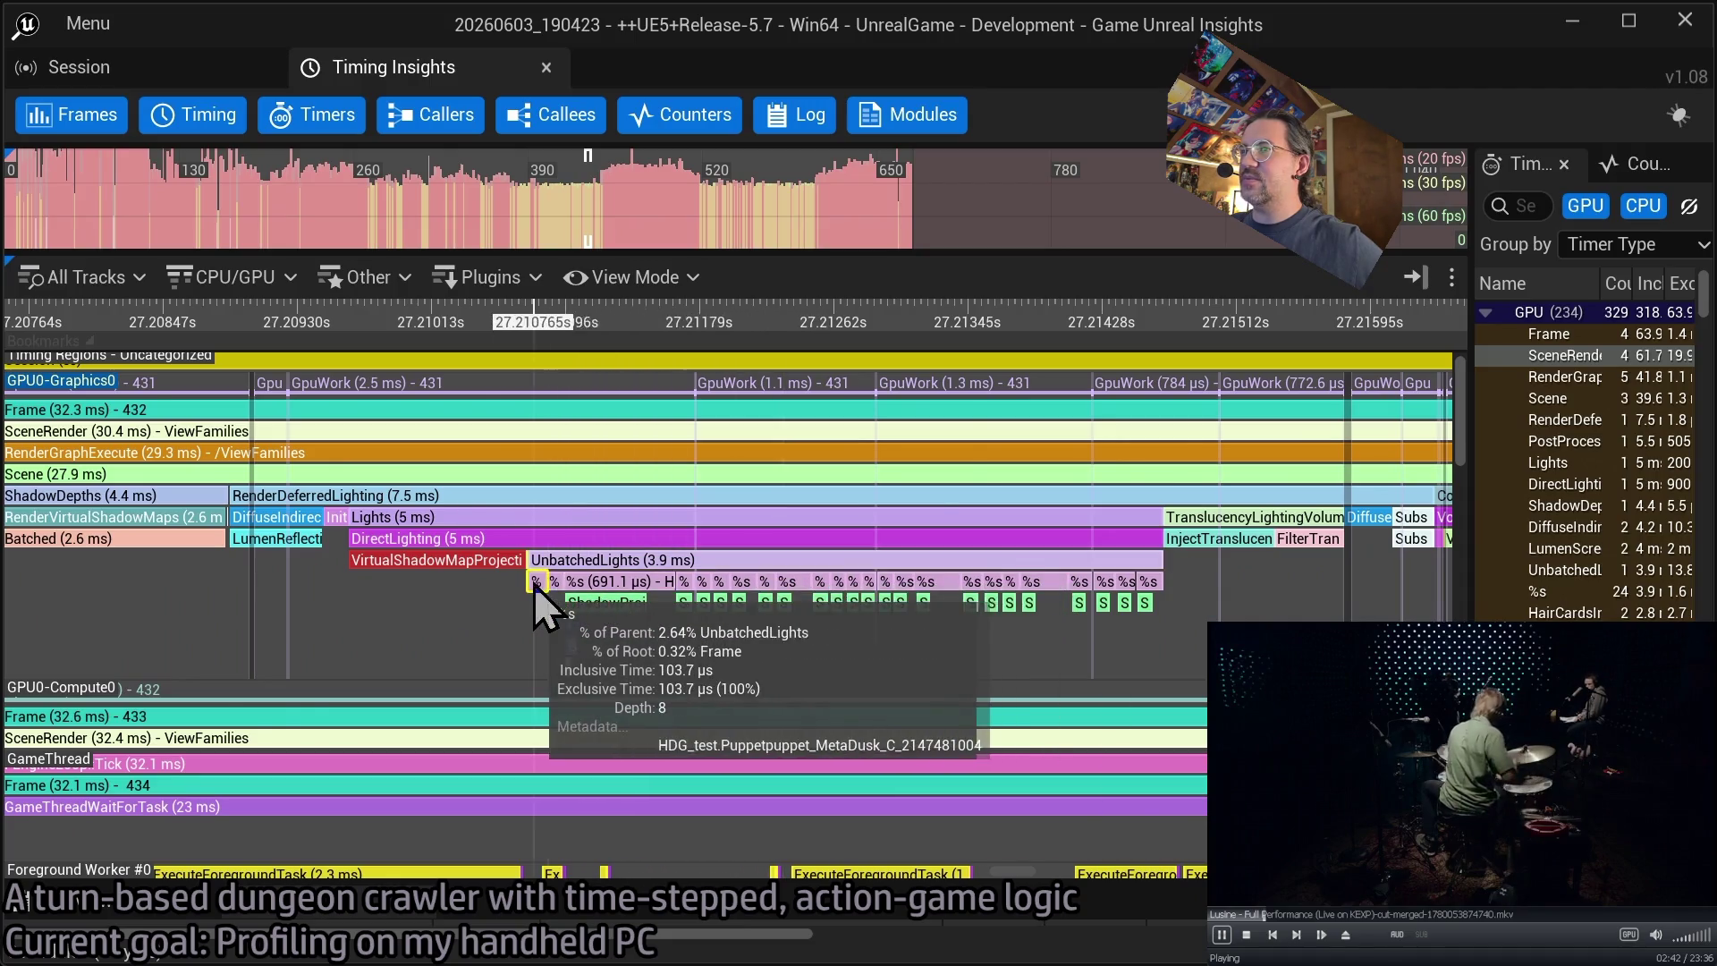
{"action": "scroll", "coordinate": [533, 587], "scroll_direction": "down", "scroll_amount": 3}
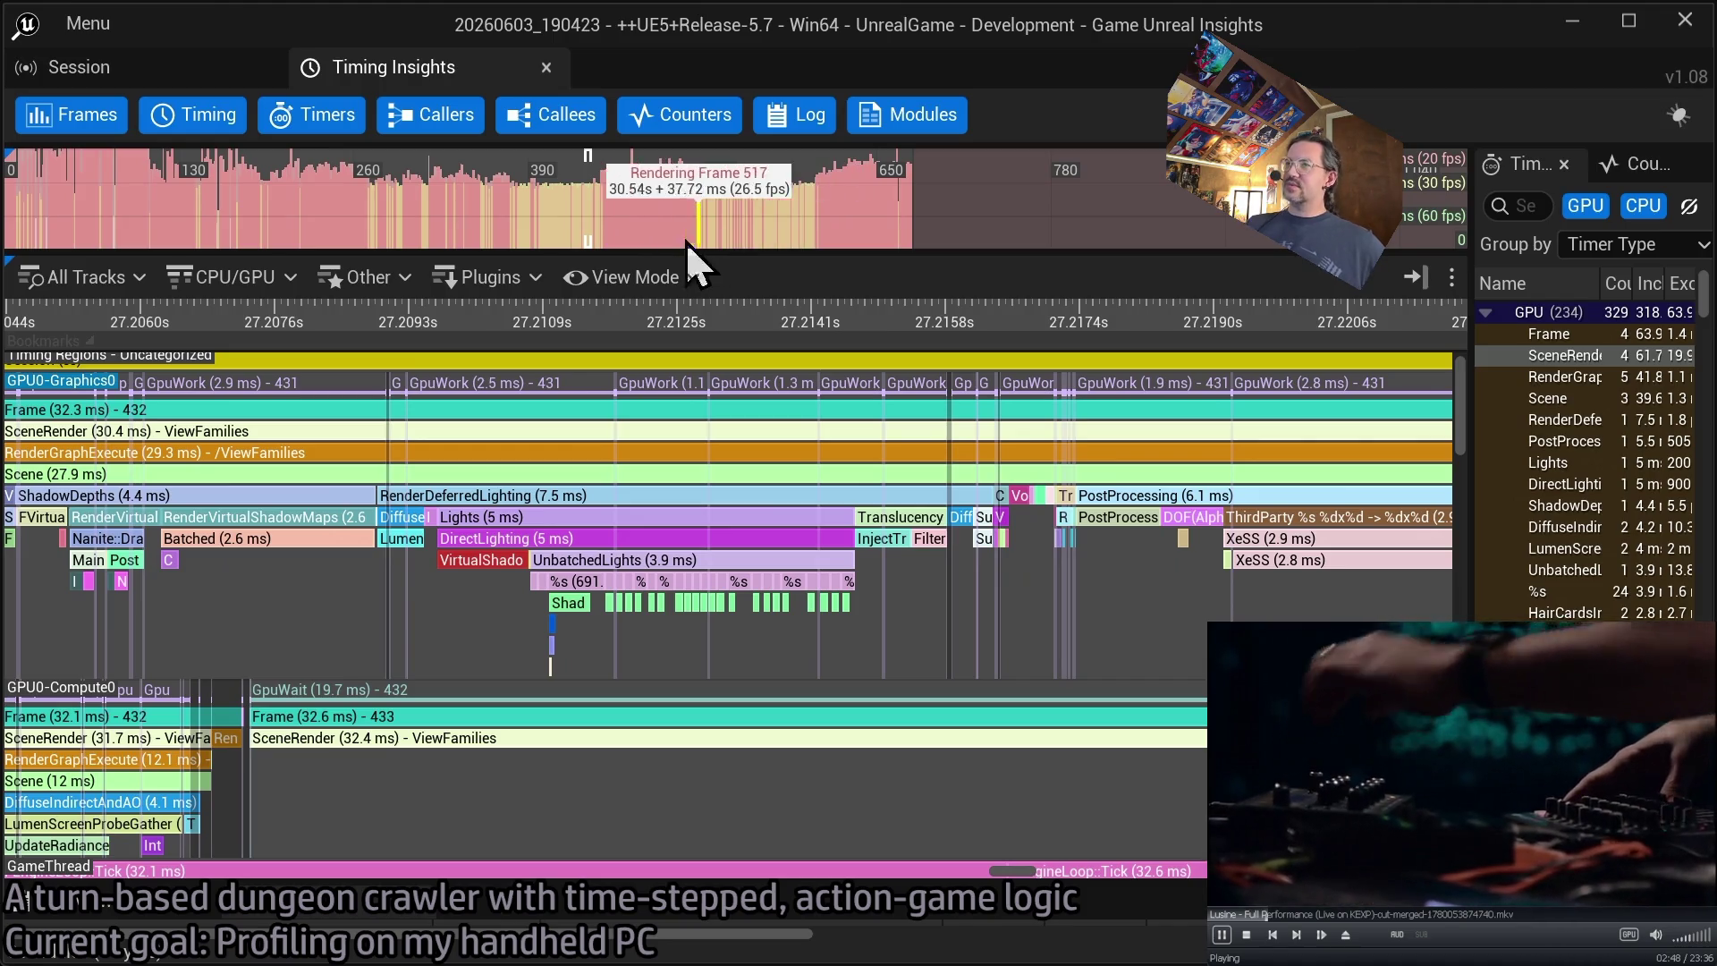
{"action": "left_click_drag", "start_coordinate": [567, 459], "coordinate": [862, 448]}
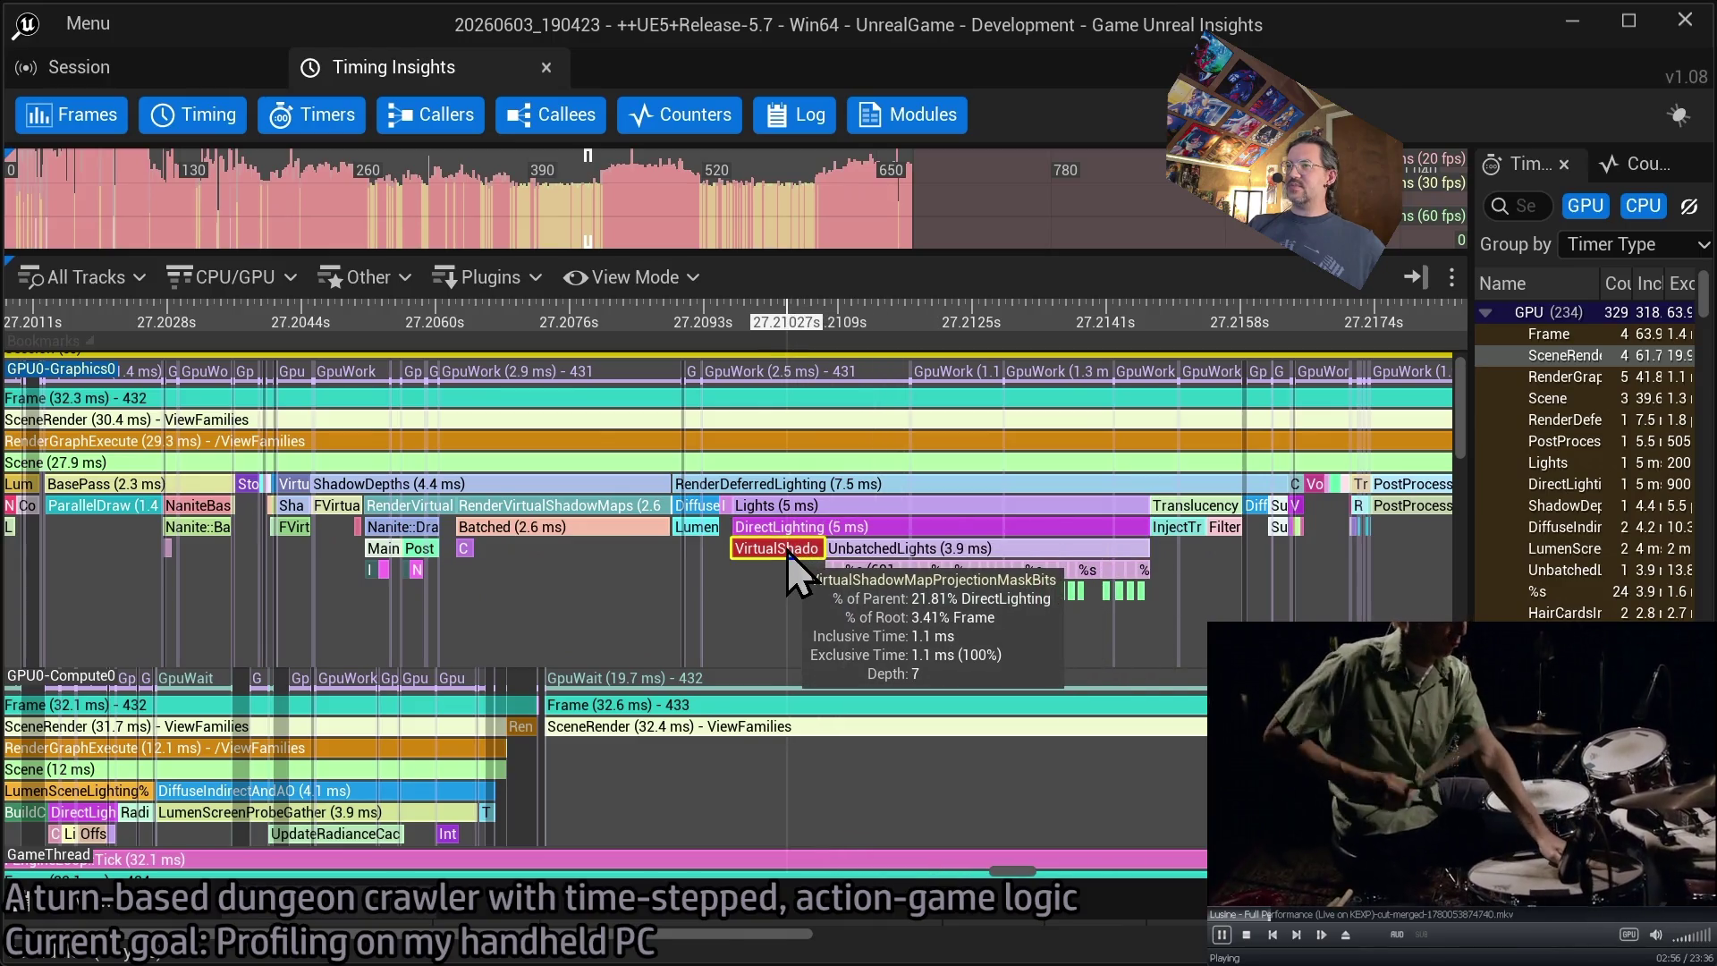
- Move forward again to frame 457's 11.3 ms RenderDeferredLighting pass
{"action": "key", "text": "Right"}
{"action": "key", "text": "Right"}
{"action": "key", "text": "Right"}
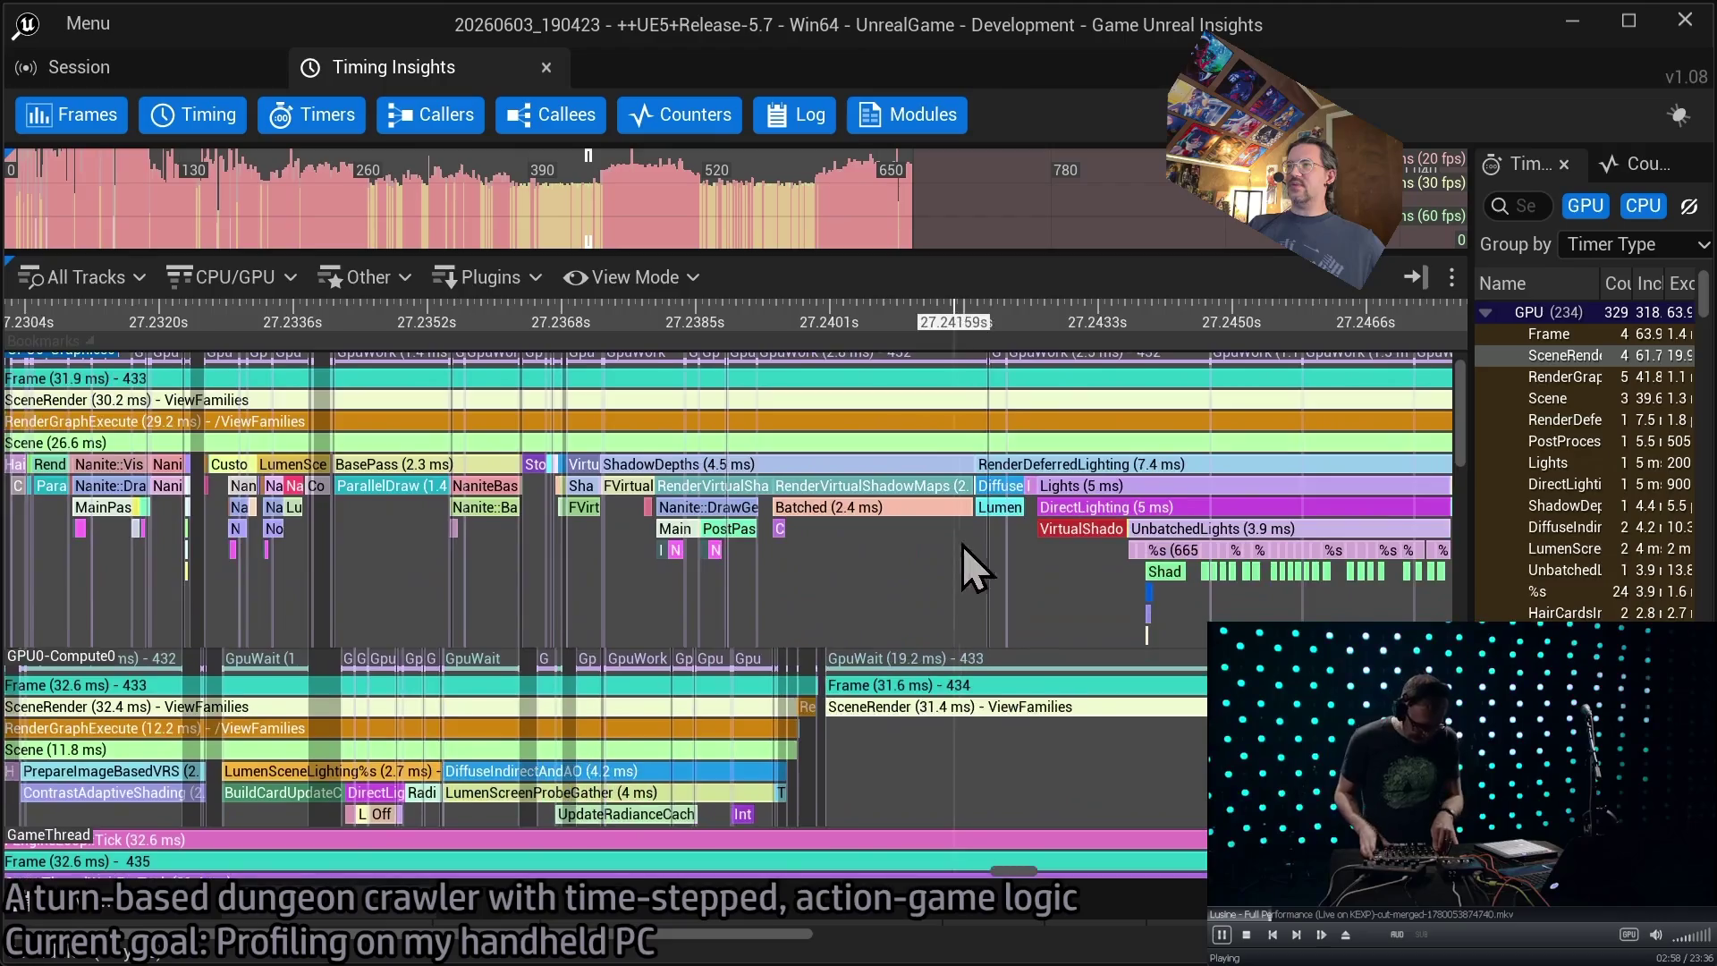
{"action": "mouse_move", "coordinate": [973, 567]}
{"action": "left_mouse_down"}
{"action": "mouse_move", "coordinate": [506, 572]}
{"action": "mouse_move", "coordinate": [634, 567]}
{"action": "left_mouse_up"}
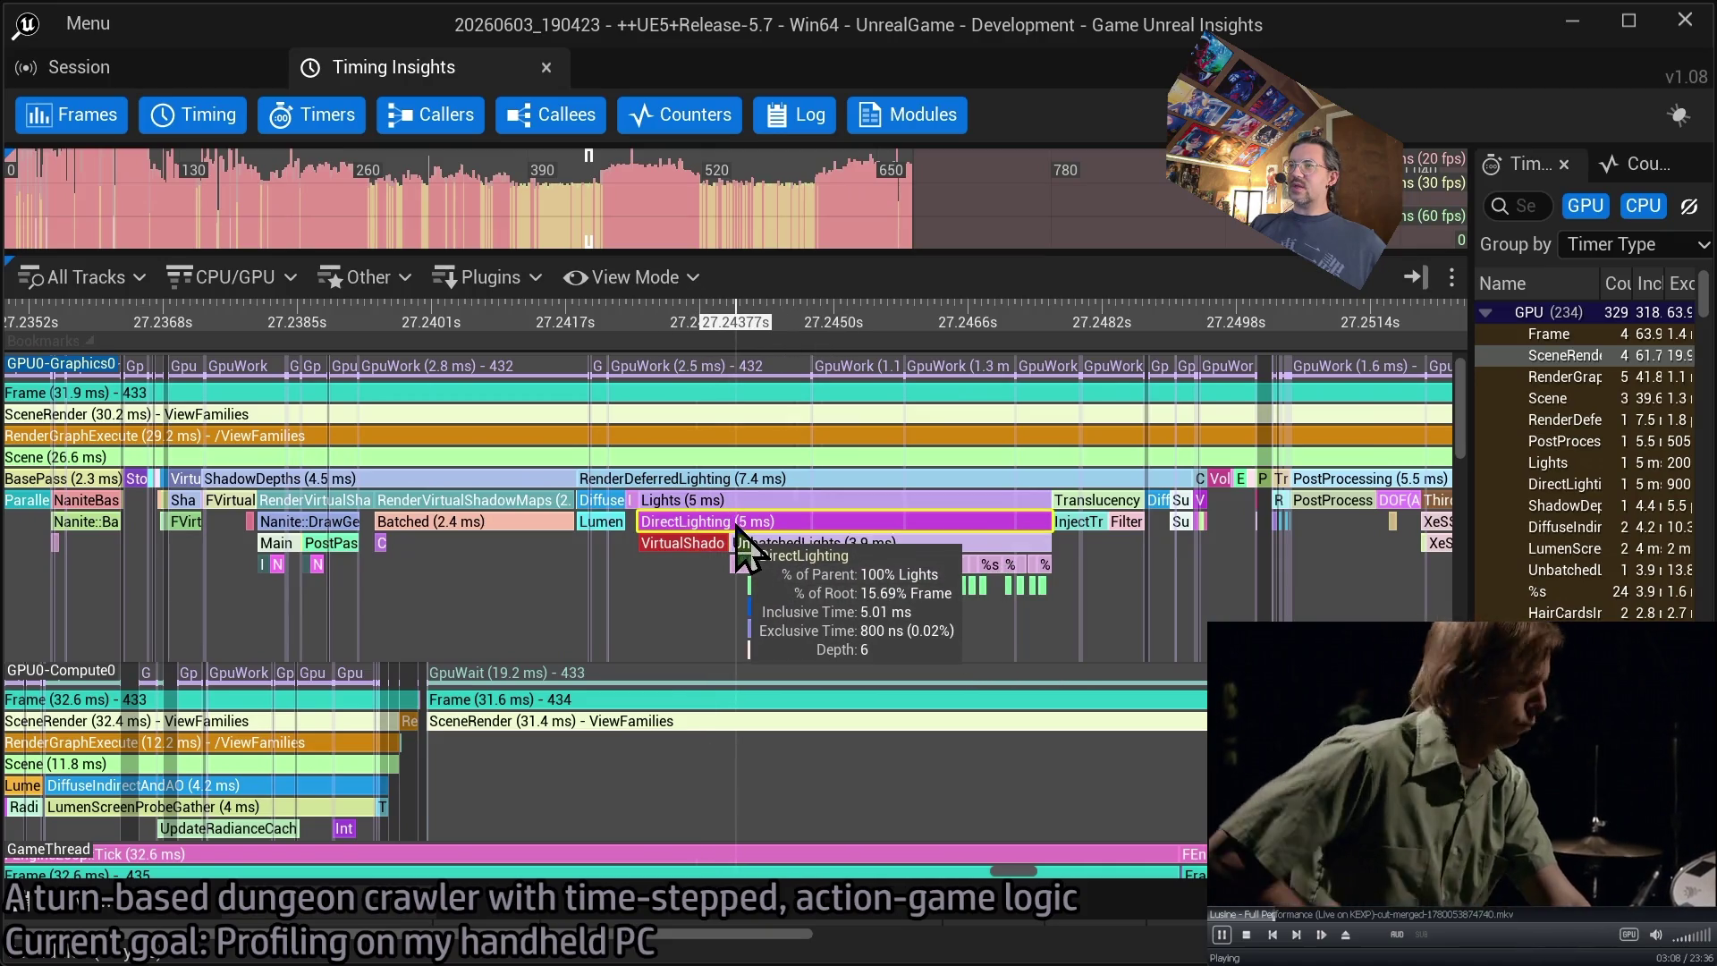
{"action": "left_click", "coordinate": [622, 192]}
{"action": "left_click_drag", "start_coordinate": [613, 554], "coordinate": [742, 564]}
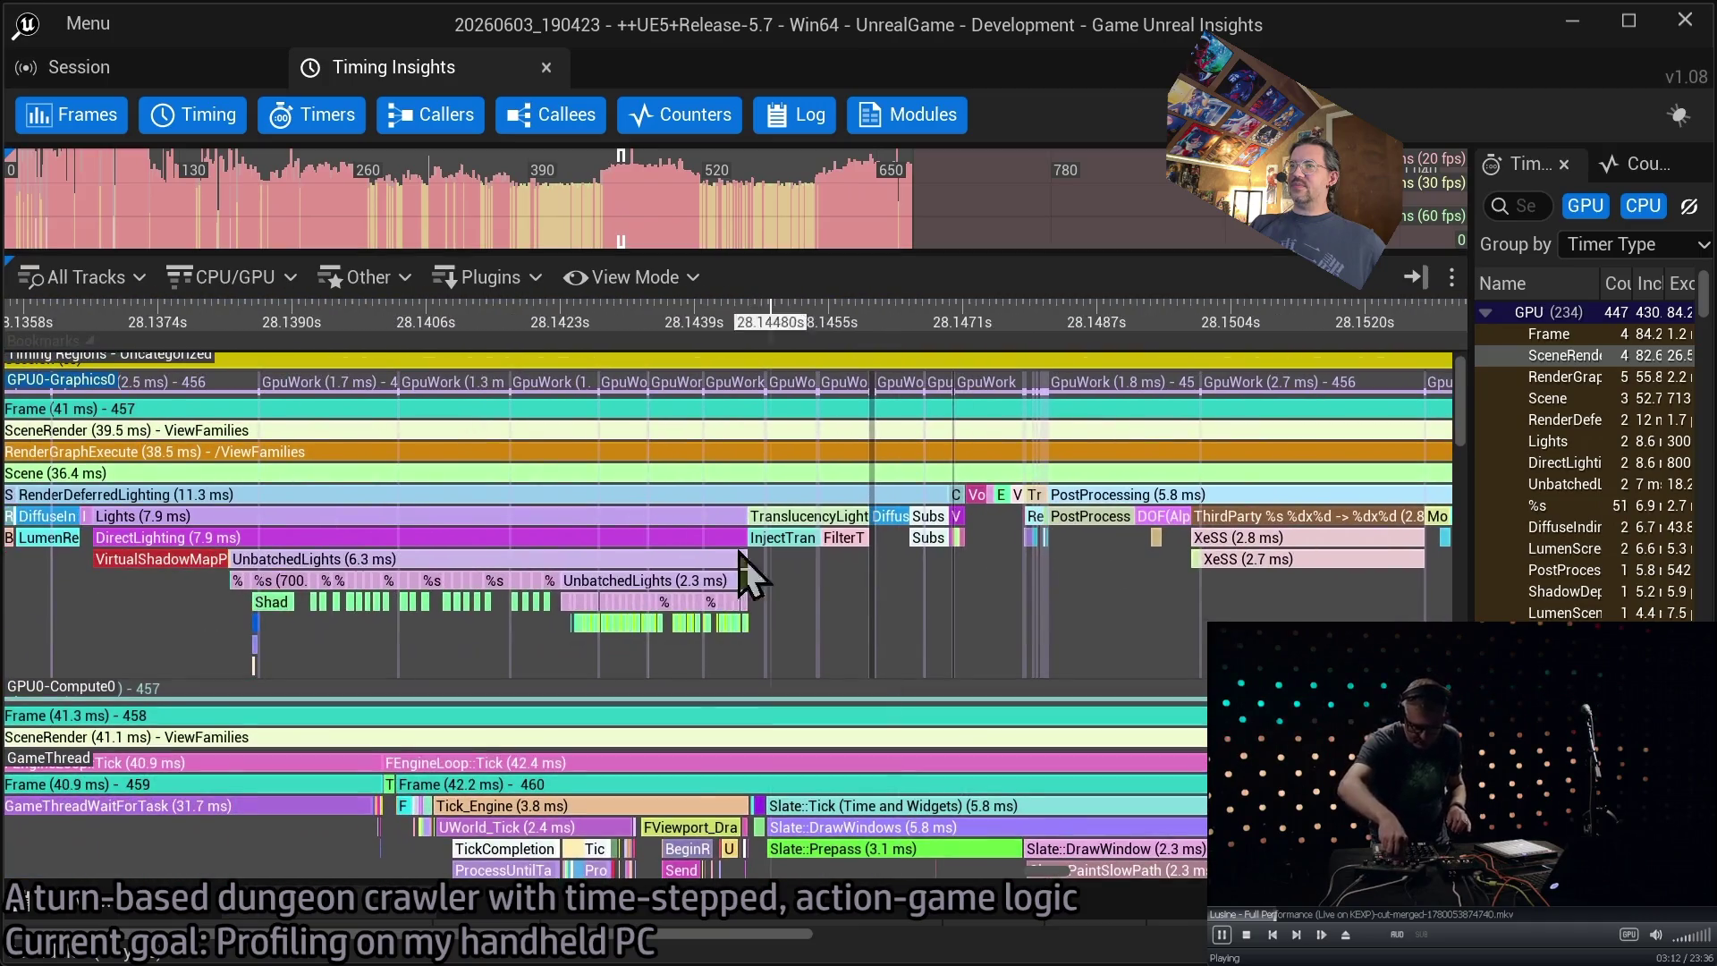
- Zoom into frame 457's 2.3 ms UnbatchedLights pass and compare its ~90–96 µs ShadowProjectionOnOpaque events
{"action": "left_click_drag", "start_coordinate": [372, 564], "coordinate": [644, 572]}
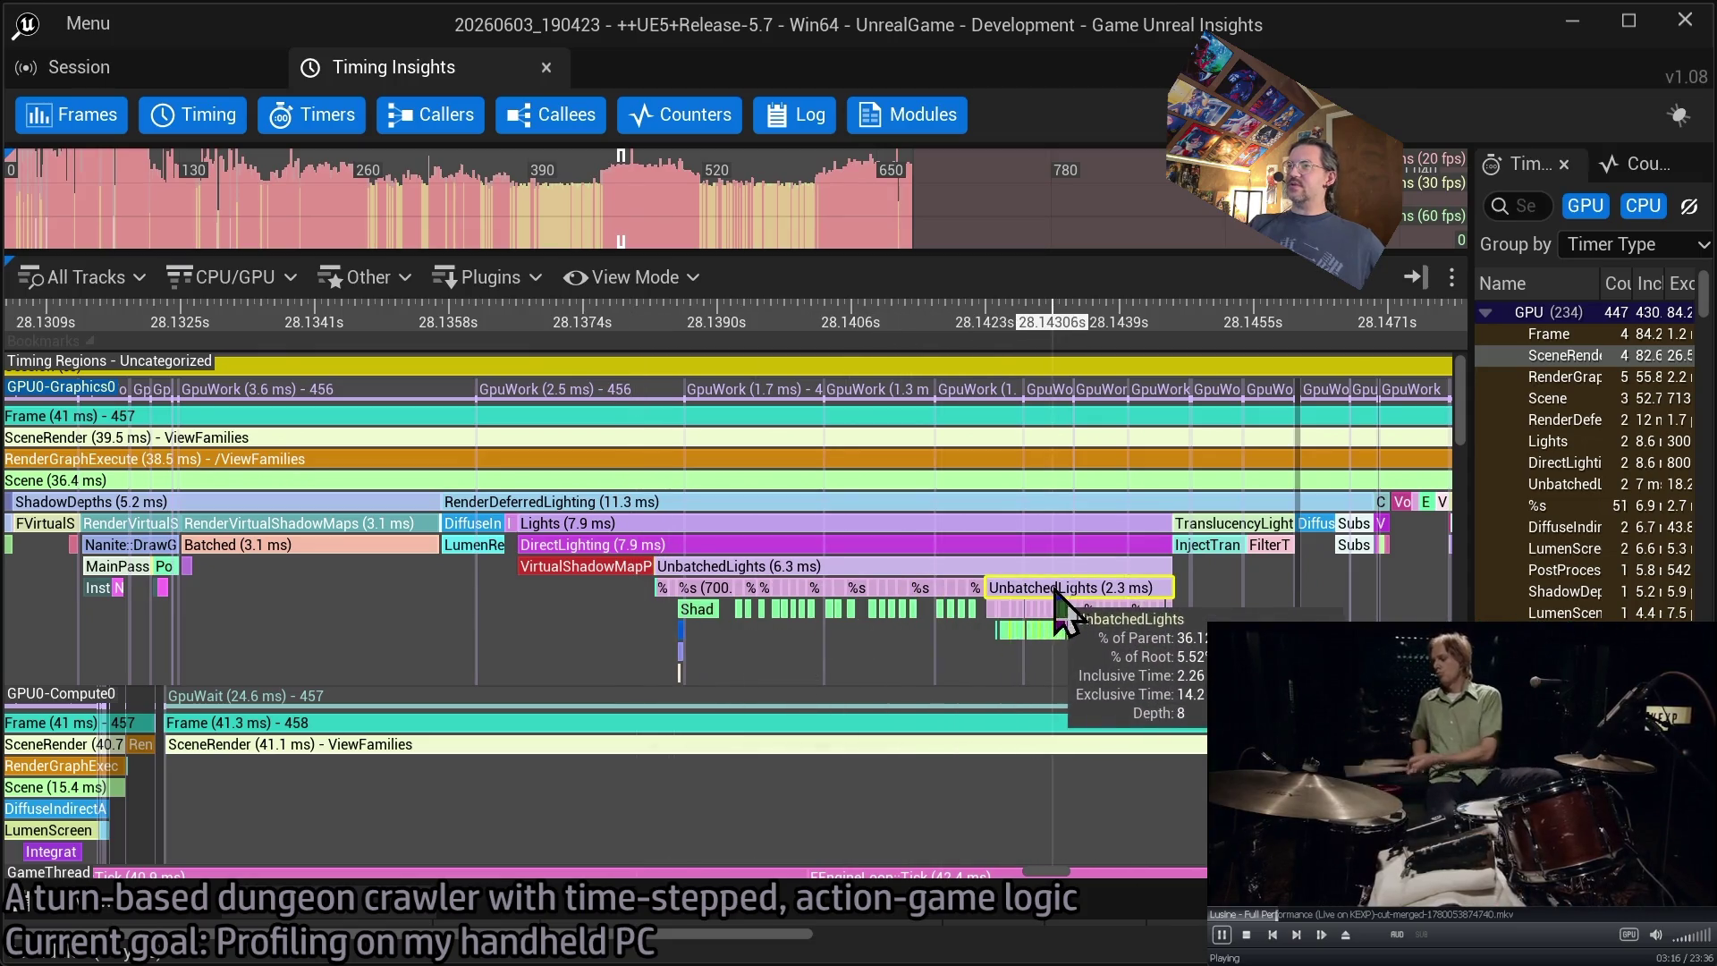
{"action": "scroll", "coordinate": [1059, 648], "scroll_direction": "up", "scroll_amount": 4}
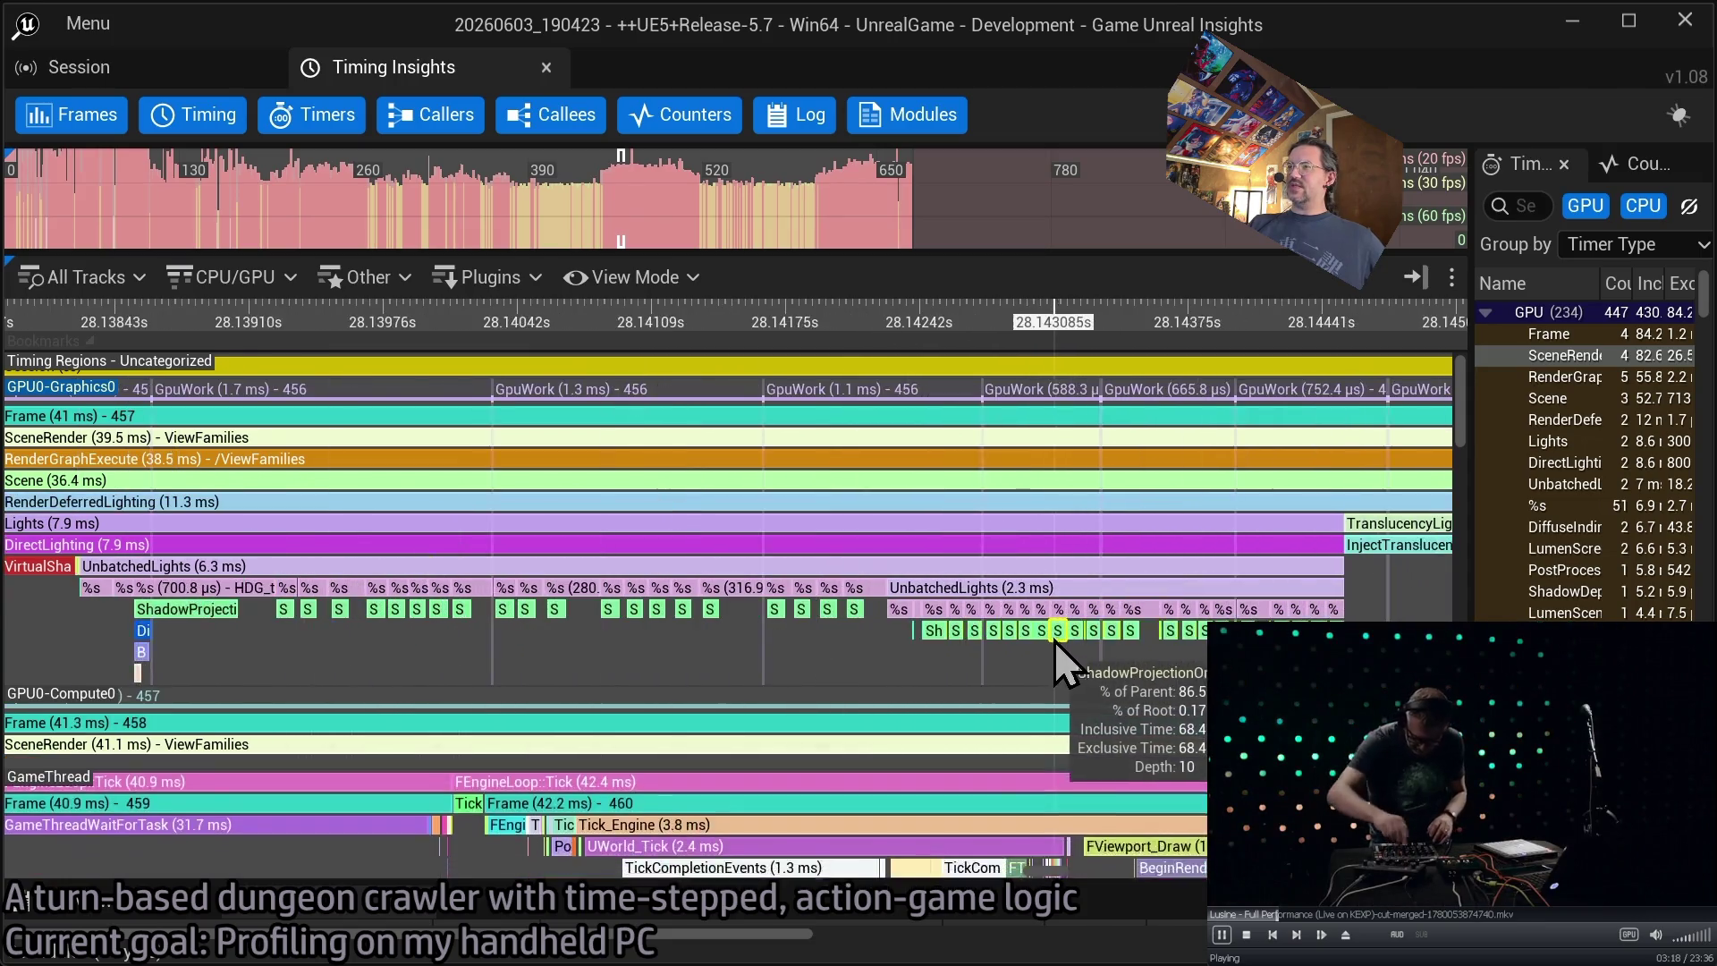
{"action": "scroll", "coordinate": [1064, 662], "scroll_direction": "up", "scroll_amount": 5}
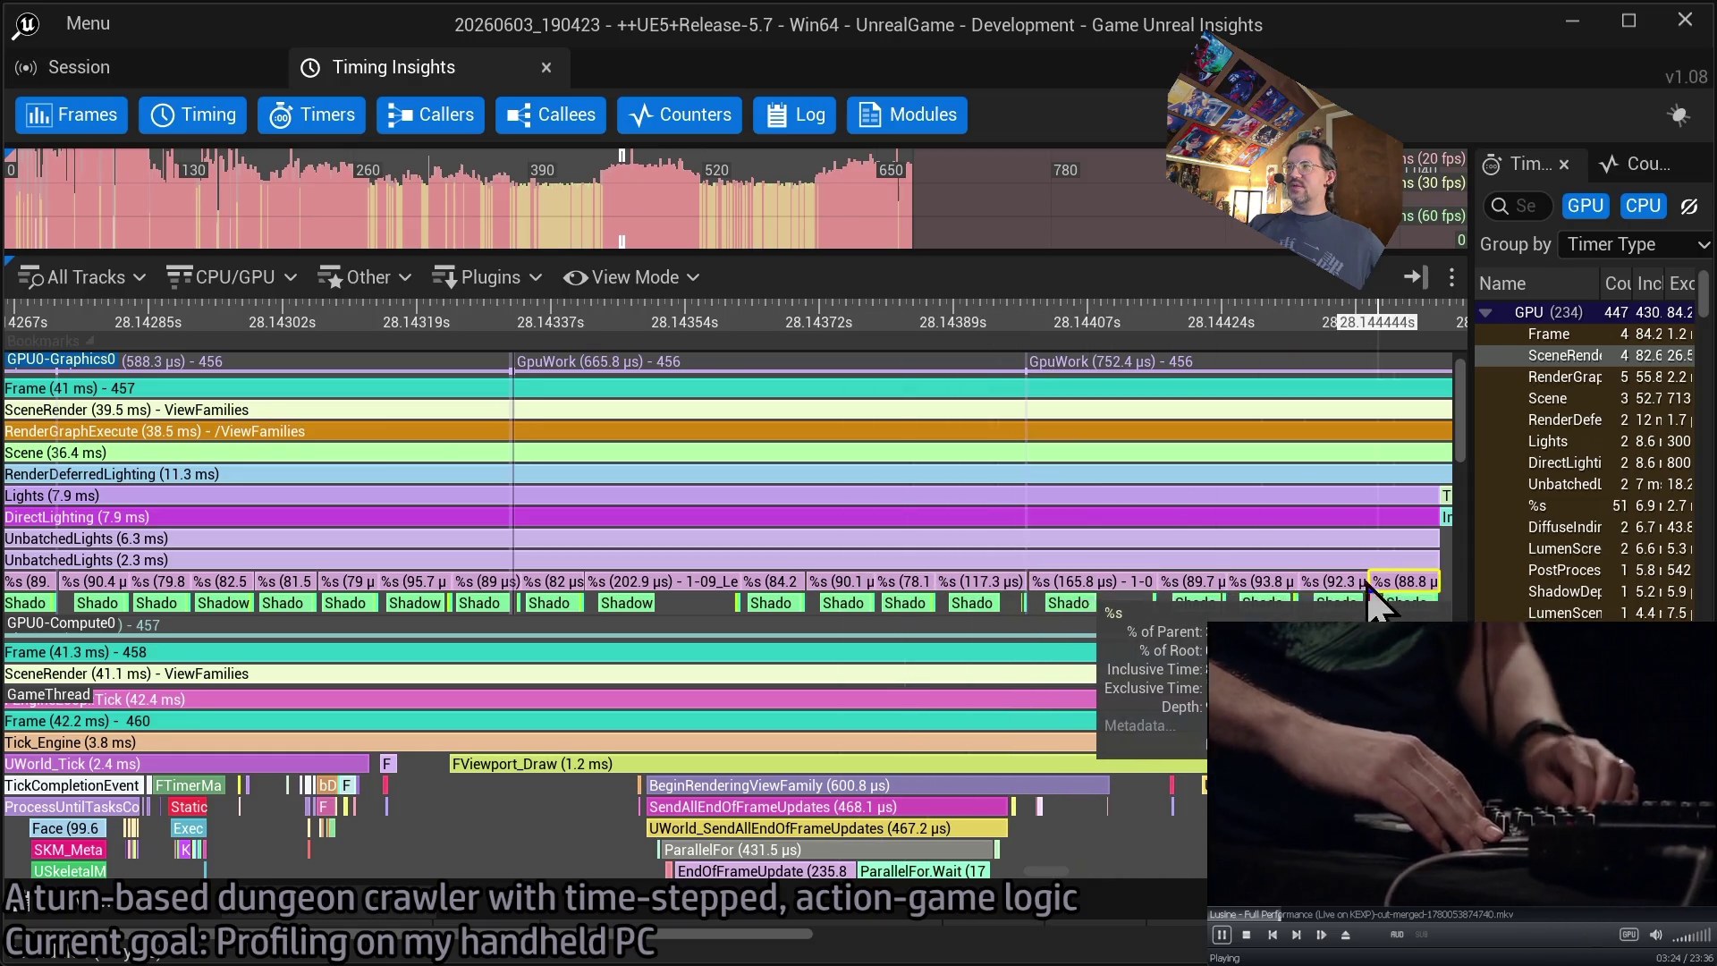
{"action": "scroll", "coordinate": [215, 569], "scroll_direction": "down", "scroll_amount": 3}
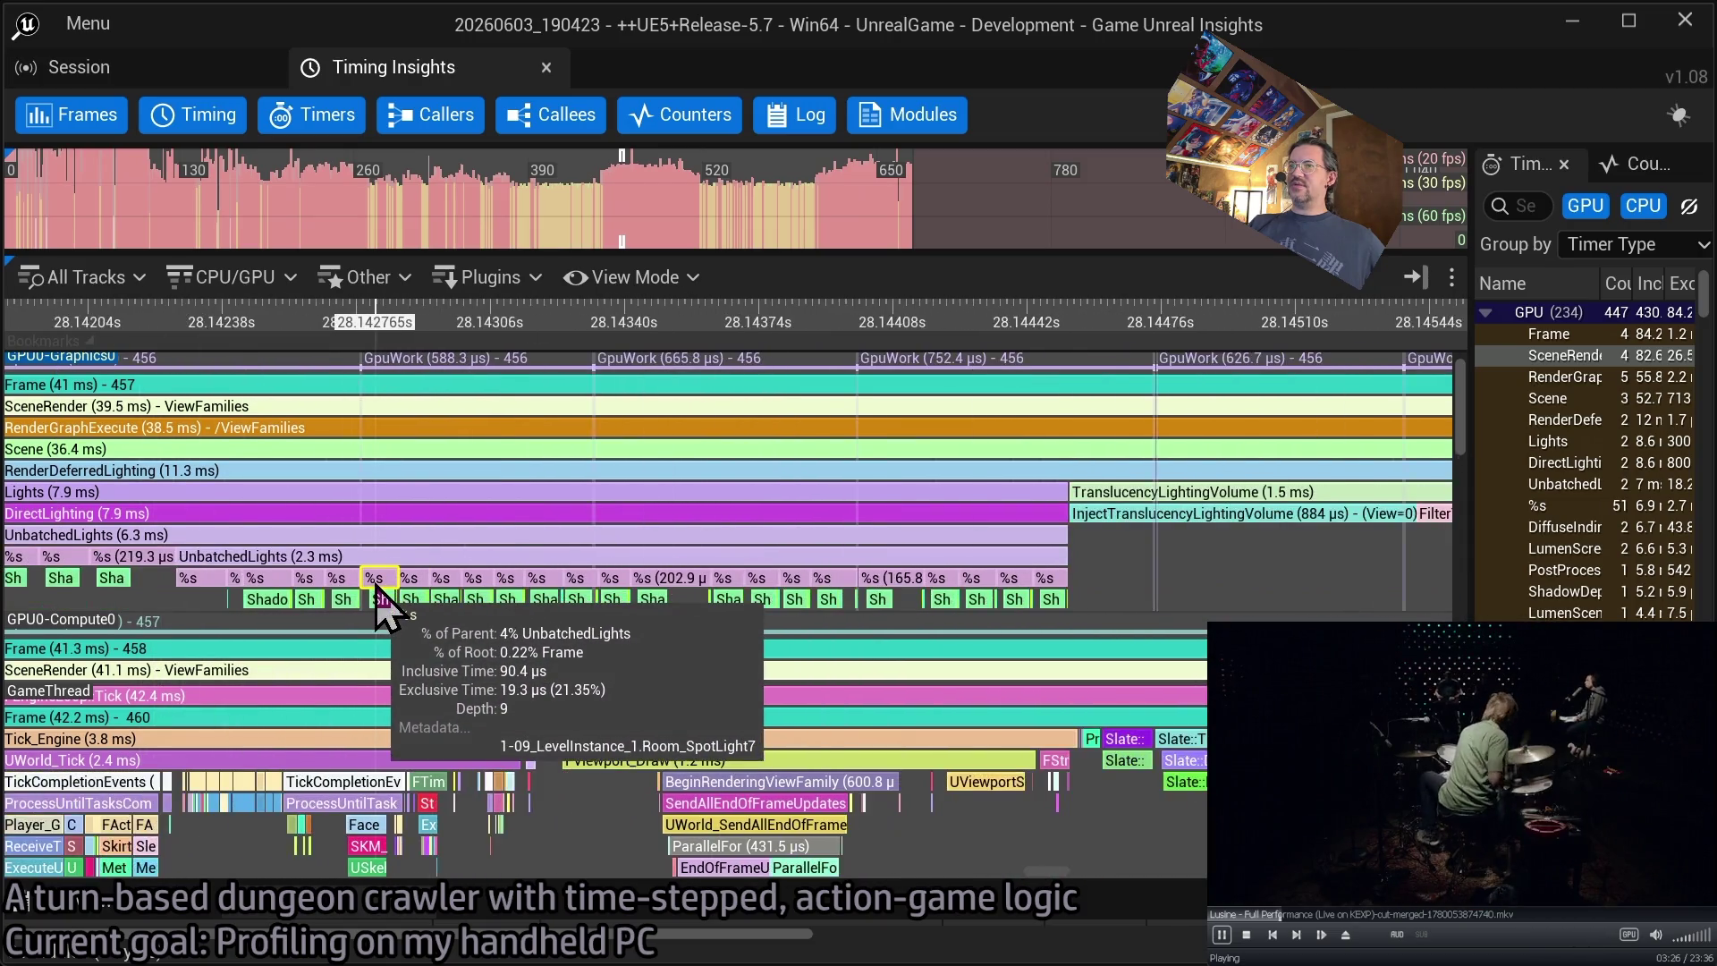
{"action": "scroll", "coordinate": [377, 599], "scroll_direction": "down", "scroll_amount": 2}
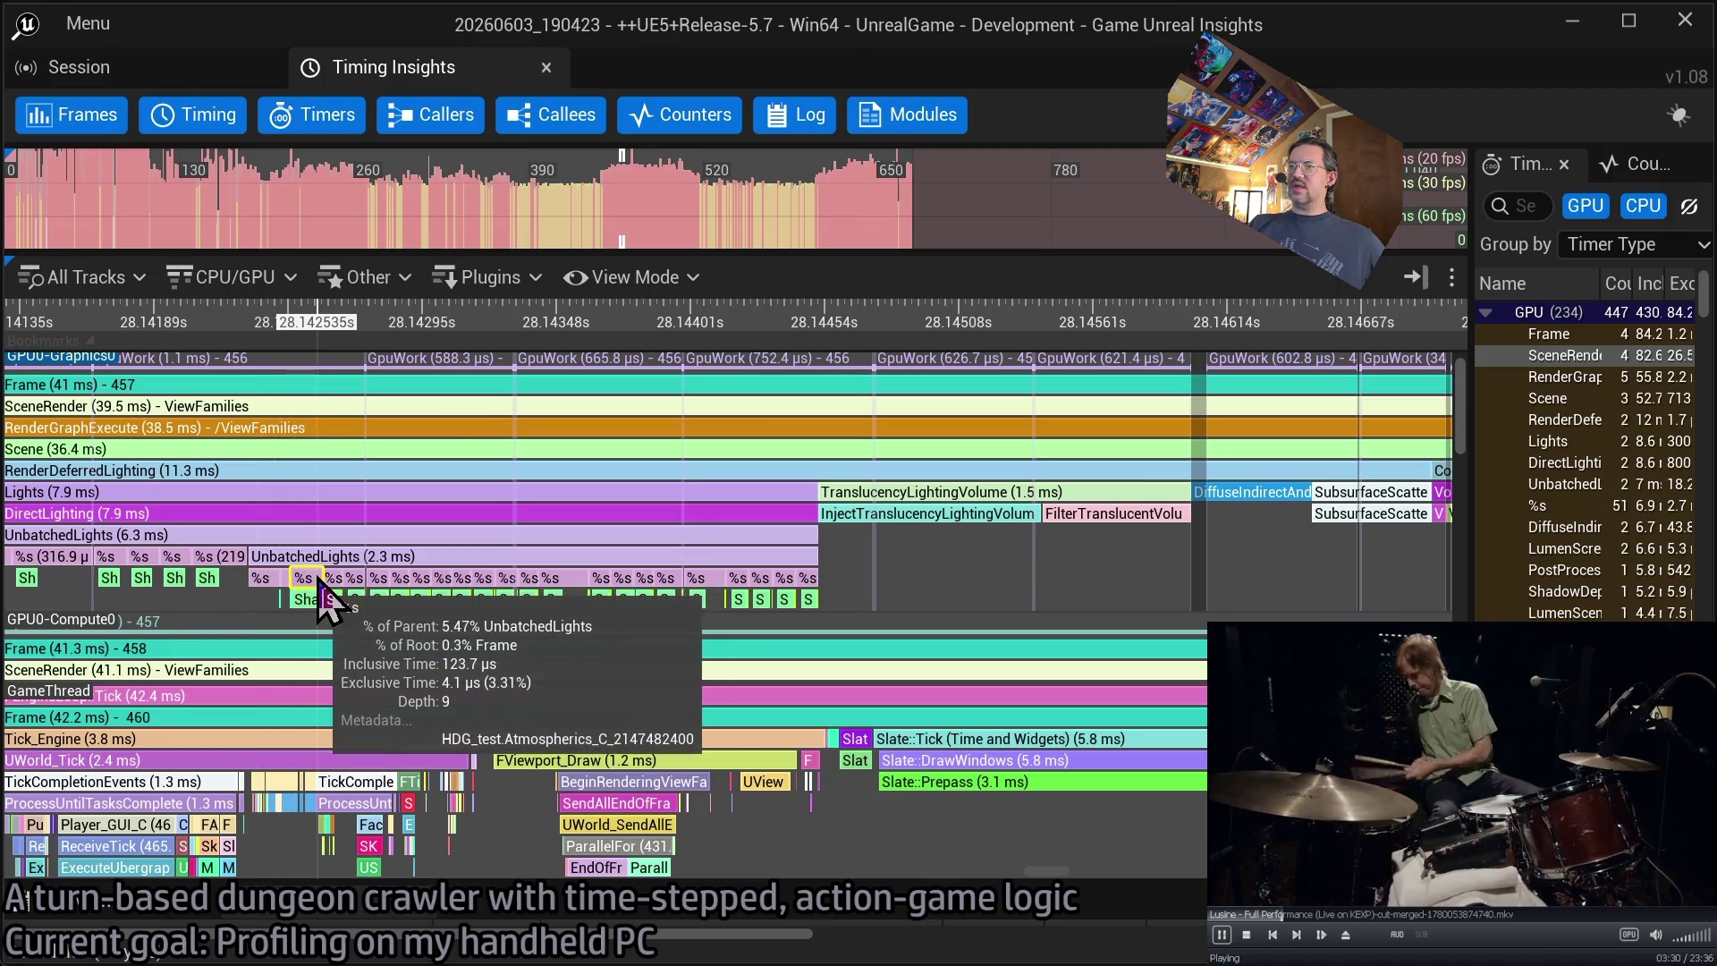
{"action": "scroll", "coordinate": [338, 577], "scroll_direction": "up", "scroll_amount": 3}
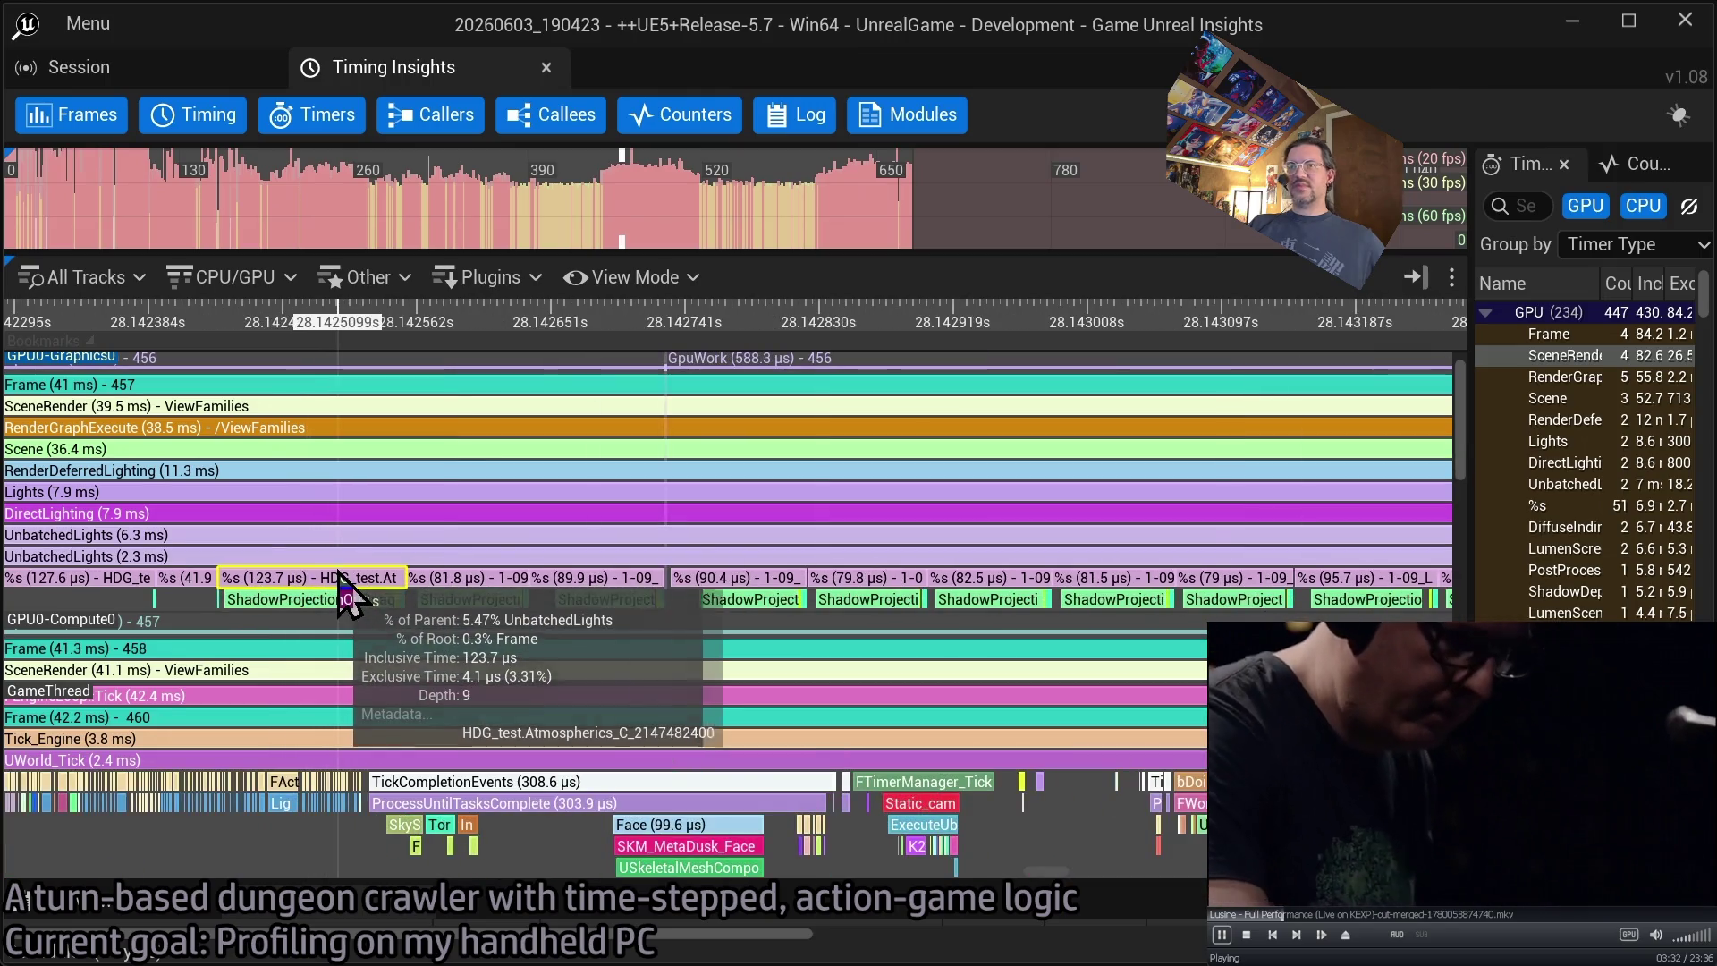
{"action": "scroll", "coordinate": [340, 577], "scroll_direction": "down", "scroll_amount": 1}
{"action": "scroll", "coordinate": [354, 592], "scroll_direction": "up", "scroll_amount": 1}
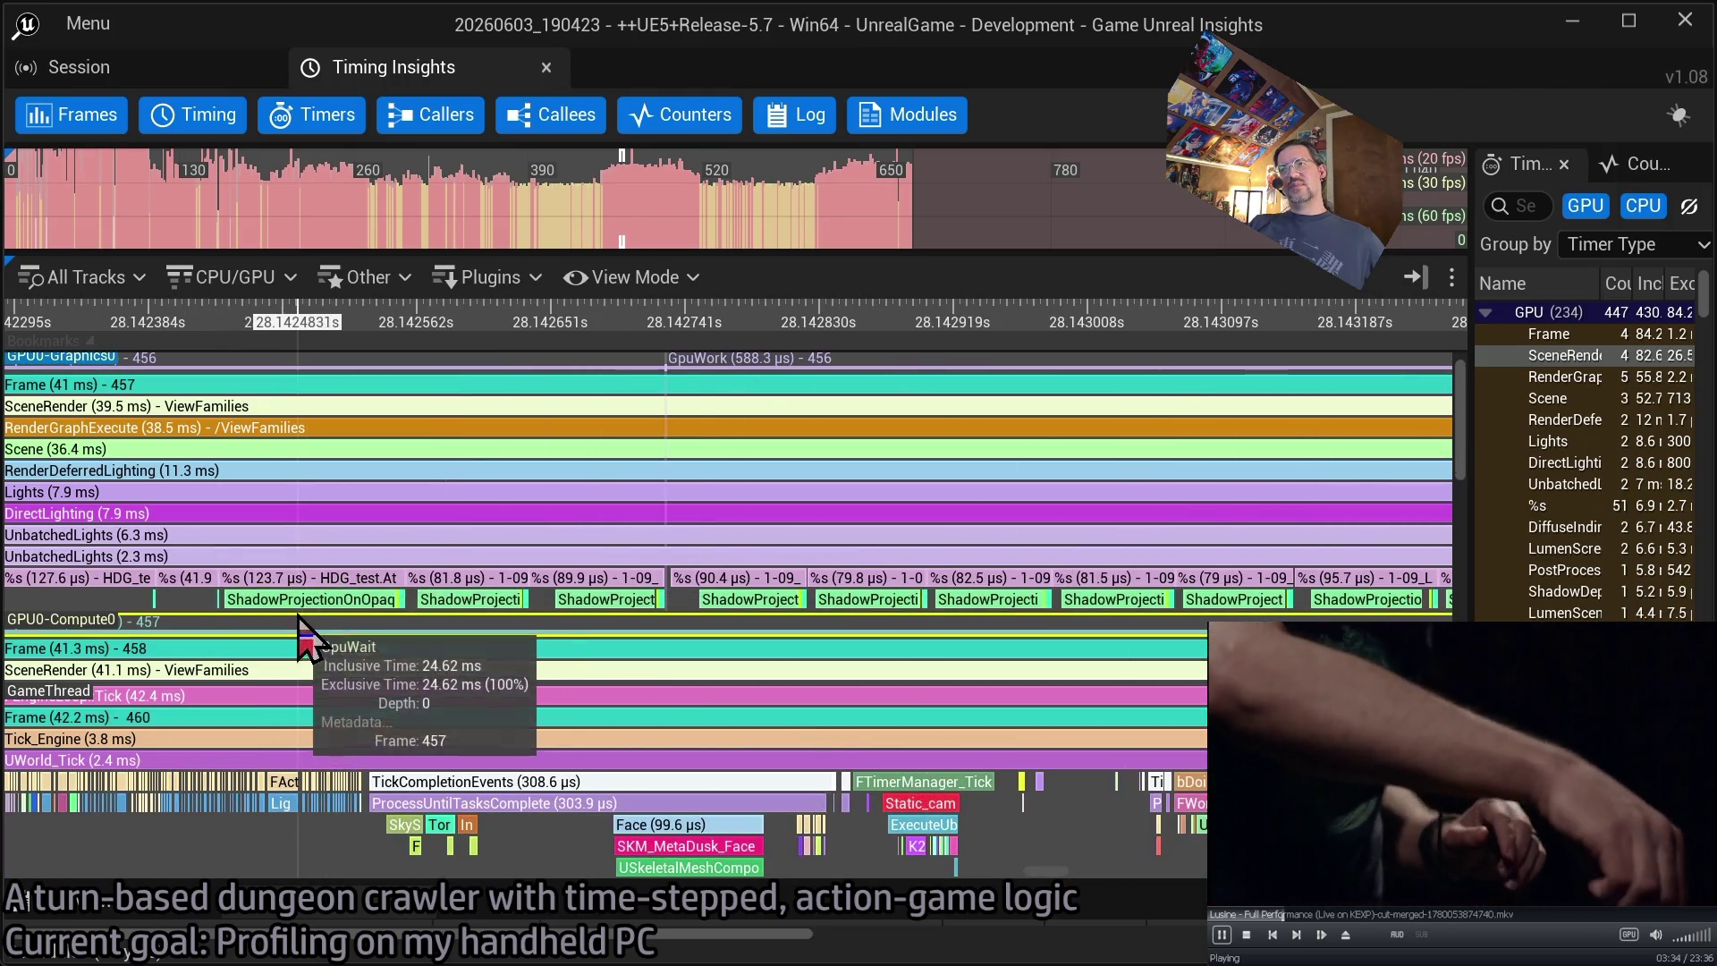
{"action": "scroll", "coordinate": [304, 597], "scroll_direction": "down", "scroll_amount": 3}
{"action": "left_click_drag", "start_coordinate": [265, 586], "coordinate": [858, 599]}
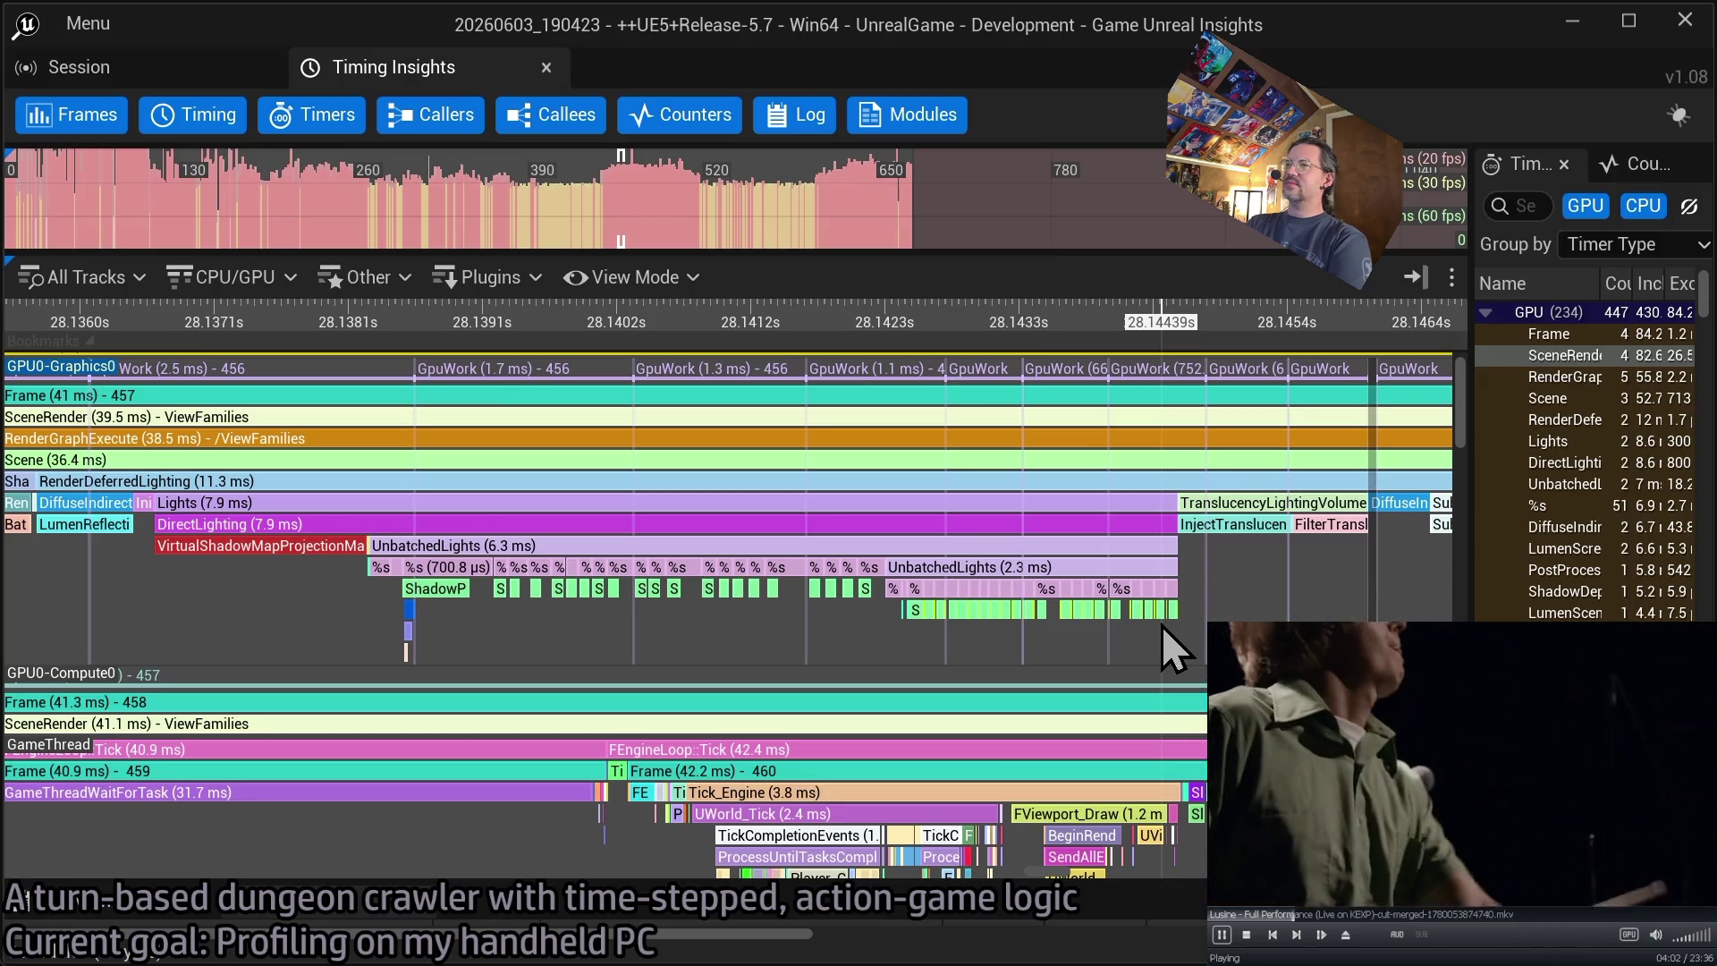
- Zoom out to about 26.4–29.1 s of GPU frames, exposing the 109.1 µs ShaderPrint DrawView pass
{"action": "scroll", "coordinate": [771, 620], "scroll_direction": "down", "scroll_amount": 5}
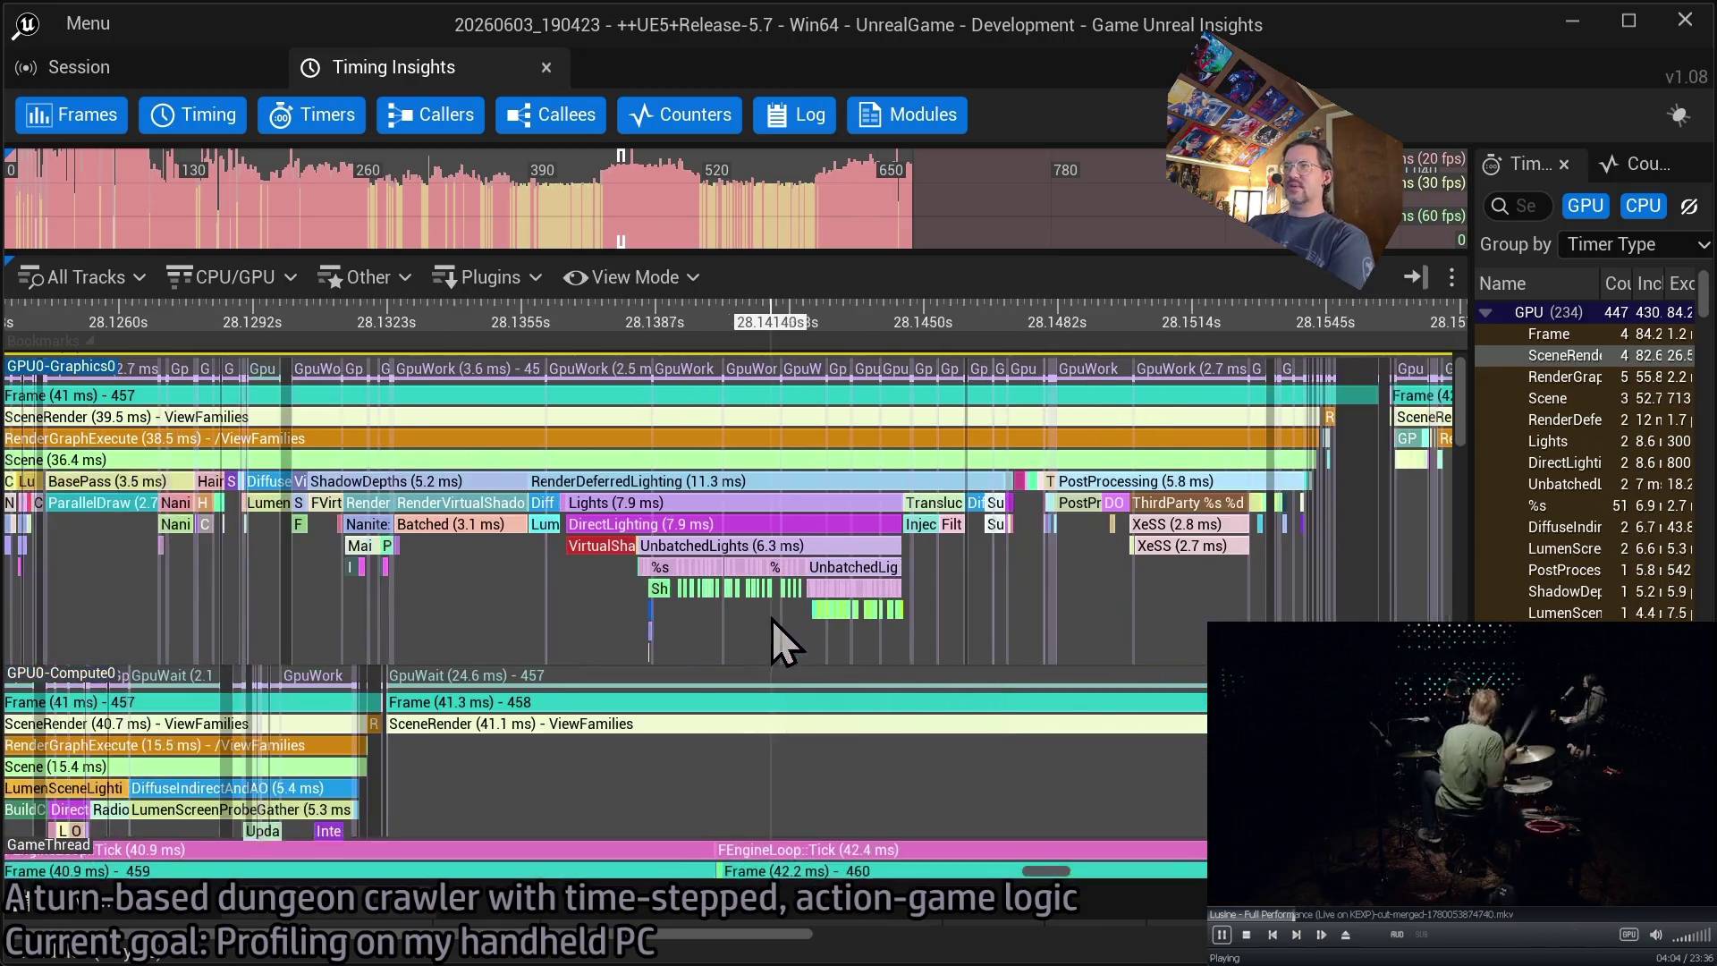
{"action": "scroll", "coordinate": [835, 621], "scroll_direction": "down", "scroll_amount": 6}
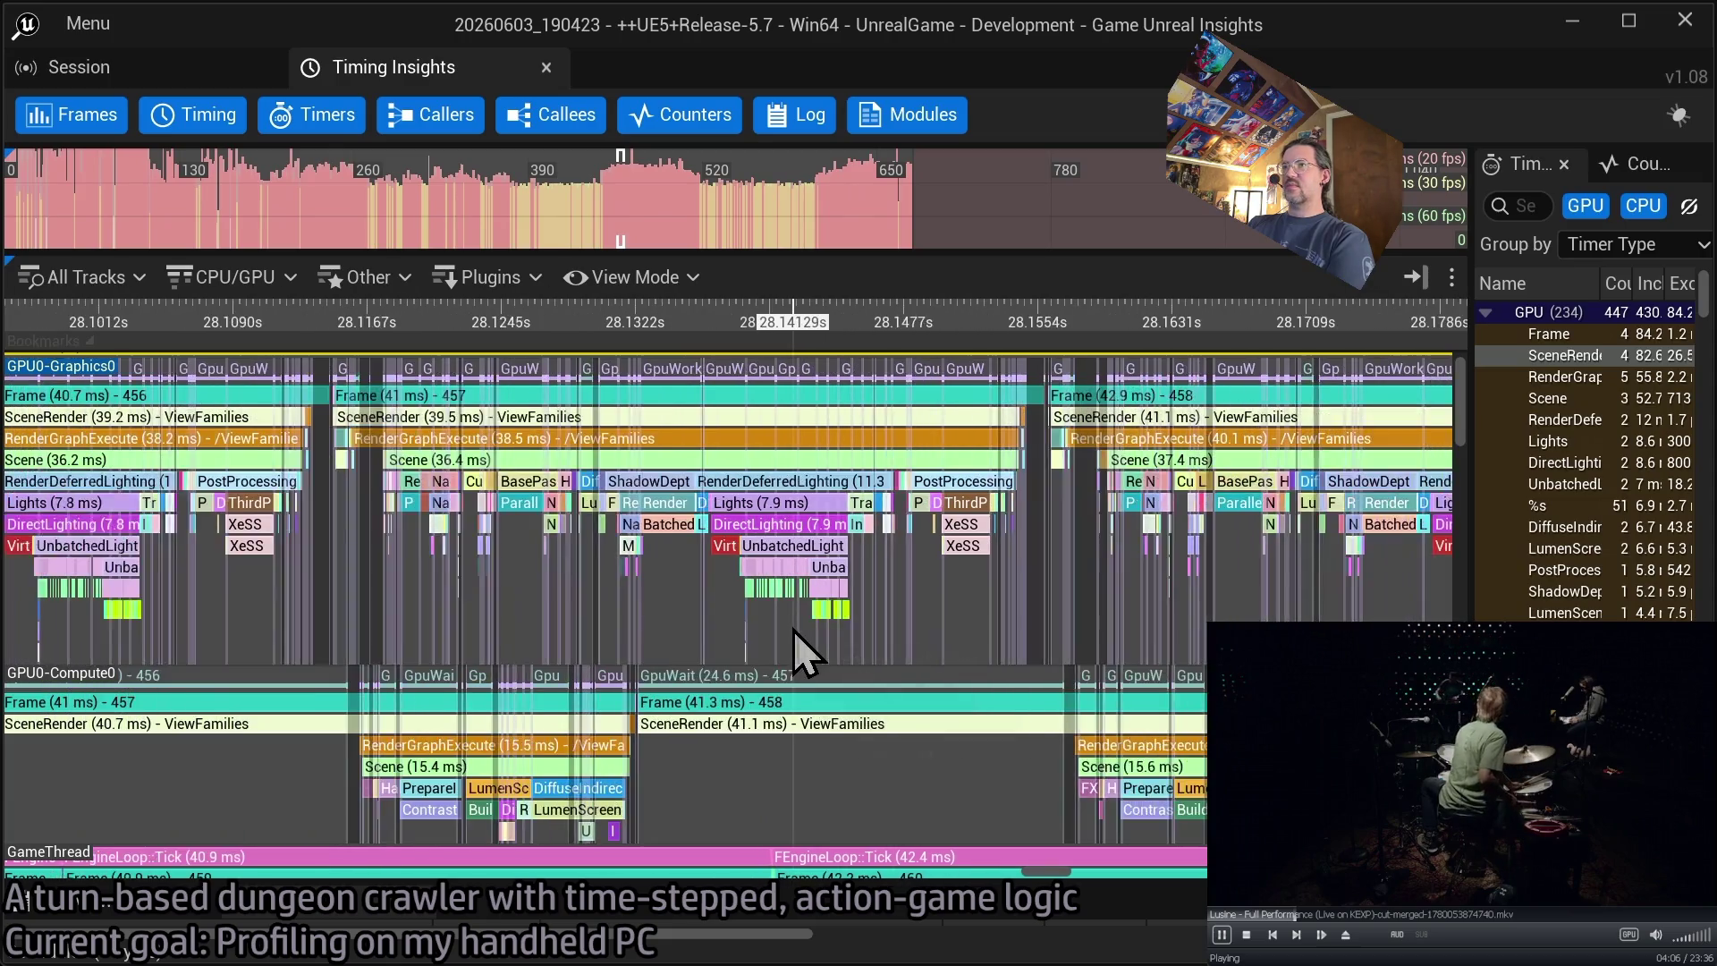
{"action": "scroll", "coordinate": [800, 610], "scroll_direction": "down", "scroll_amount": 3}
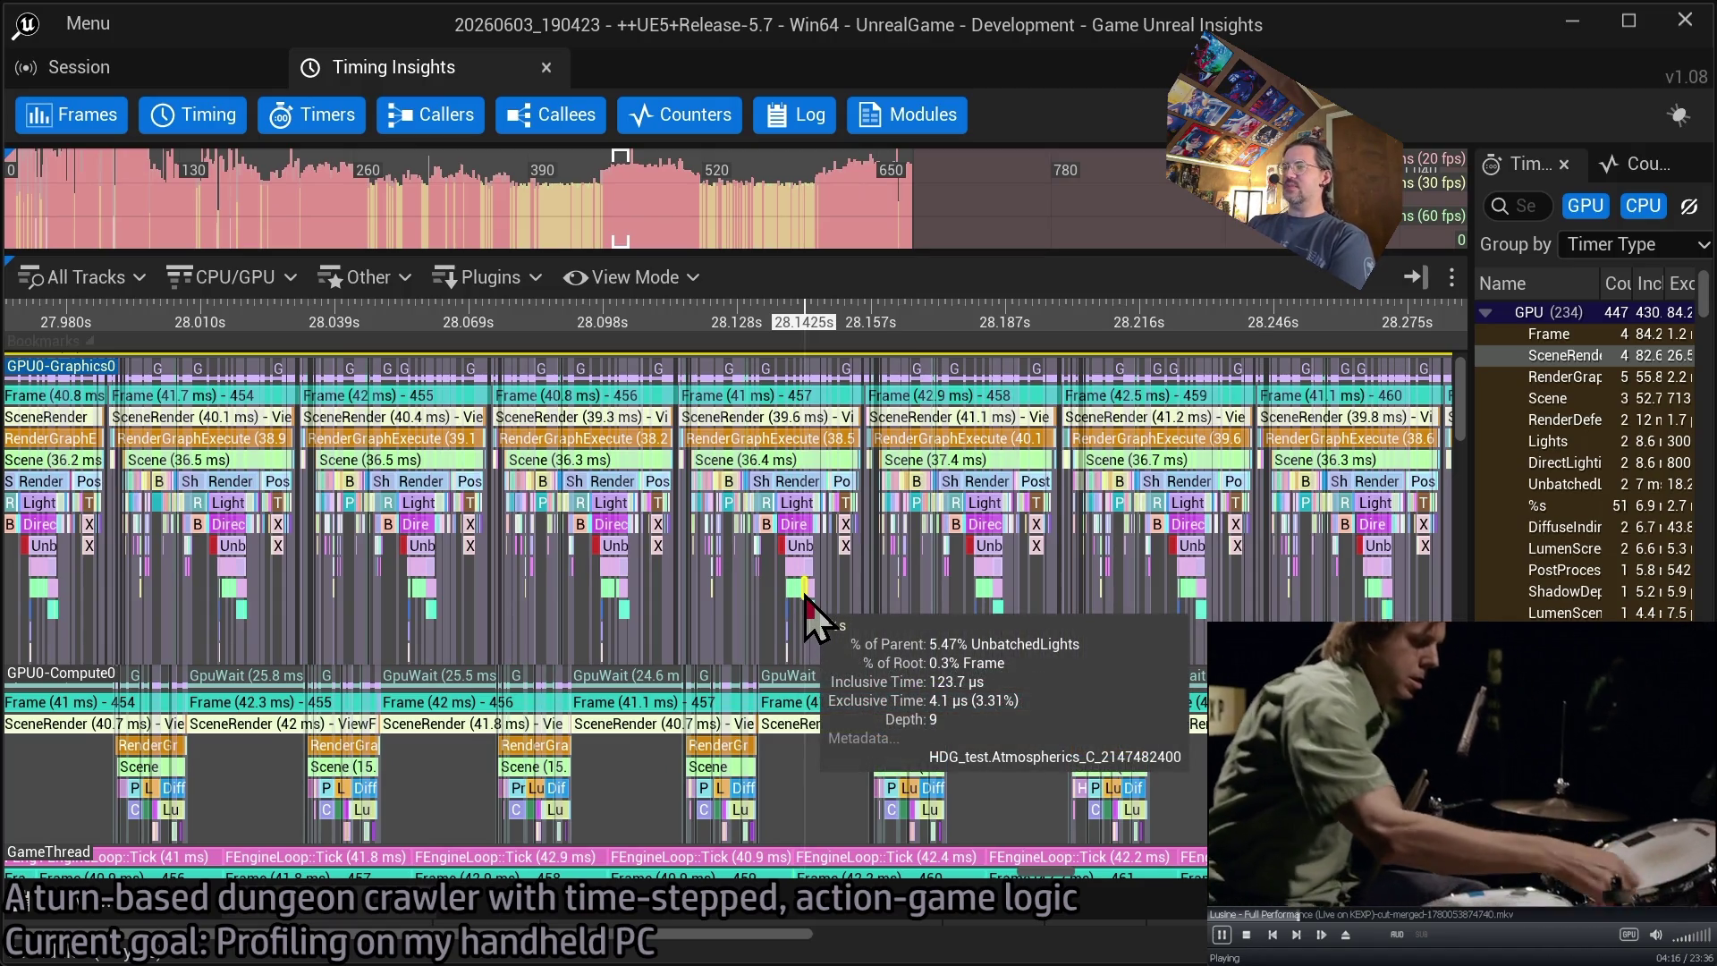
{"action": "scroll", "coordinate": [796, 579], "scroll_direction": "down", "scroll_amount": 10}
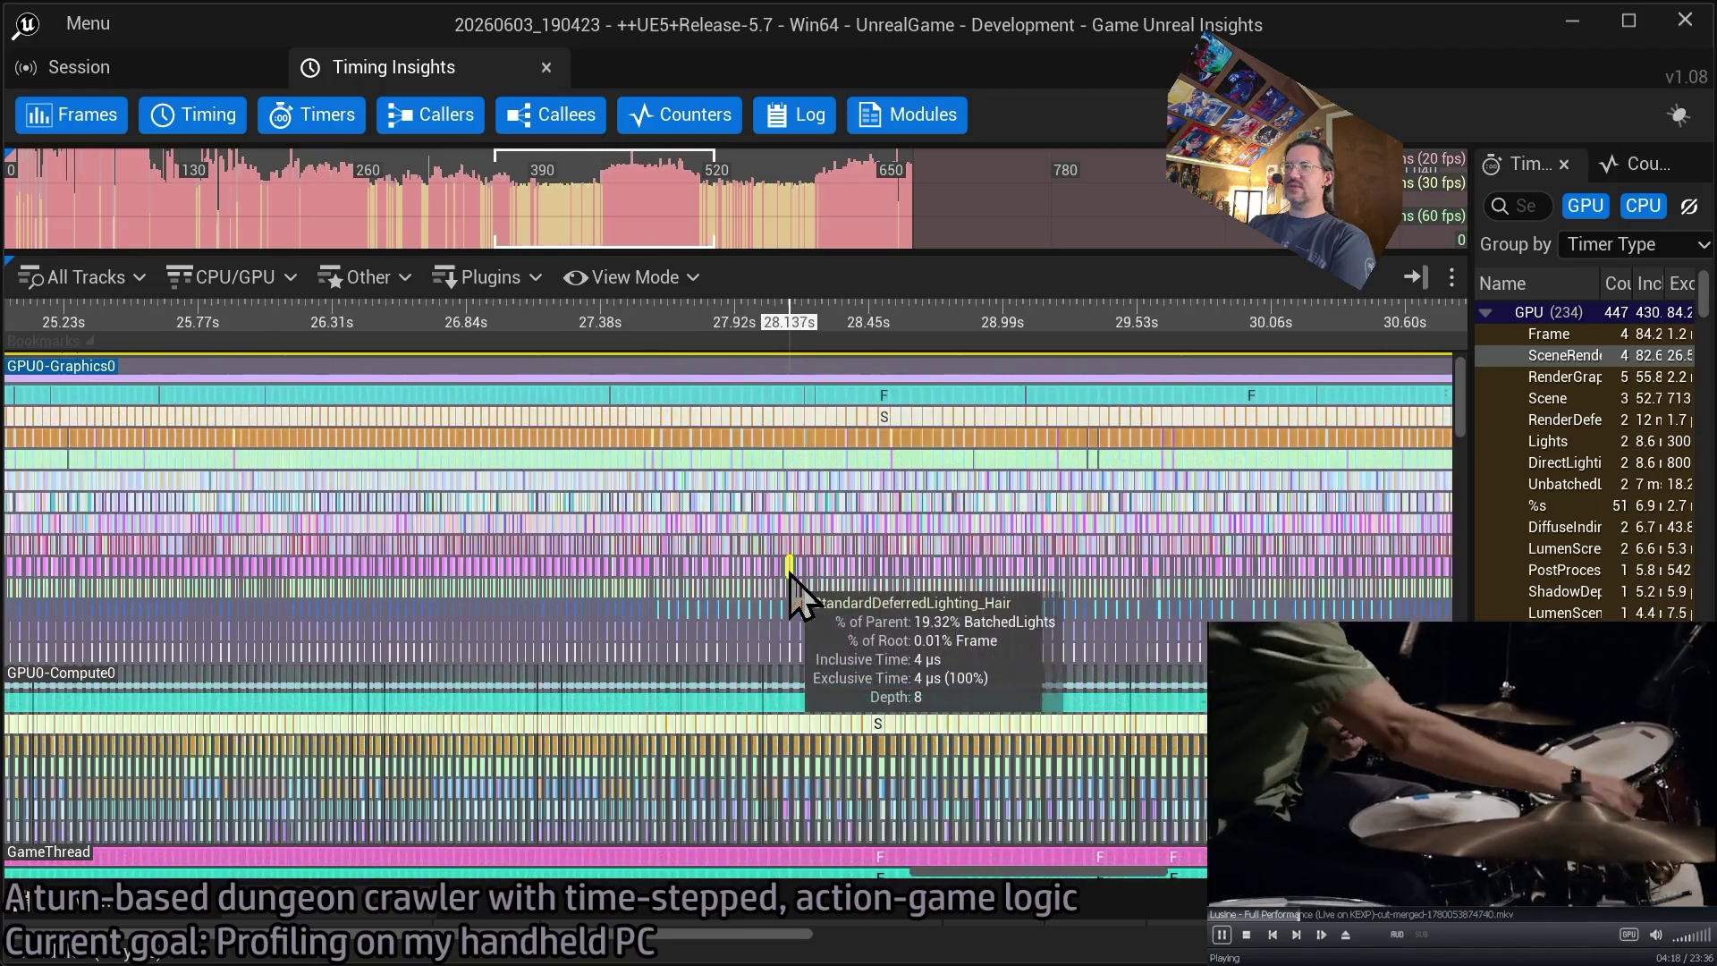
{"action": "scroll", "coordinate": [788, 577], "scroll_direction": "down", "scroll_amount": 7}
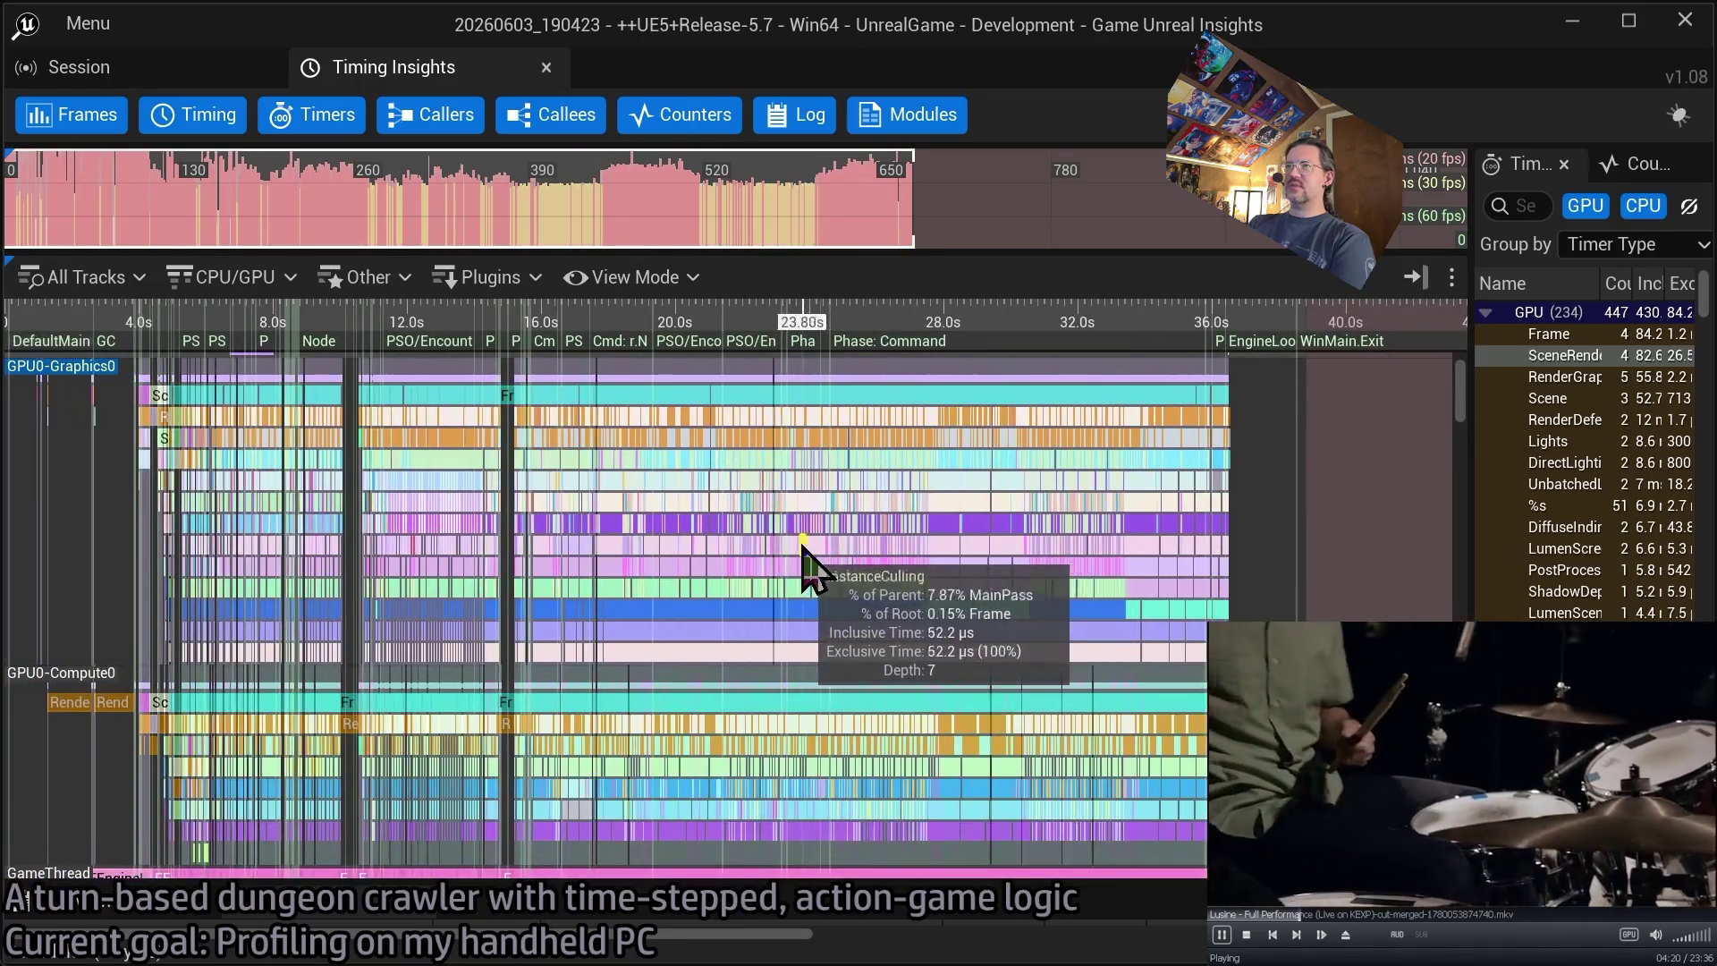
{"action": "scroll", "coordinate": [832, 542], "scroll_direction": "up", "scroll_amount": 10}
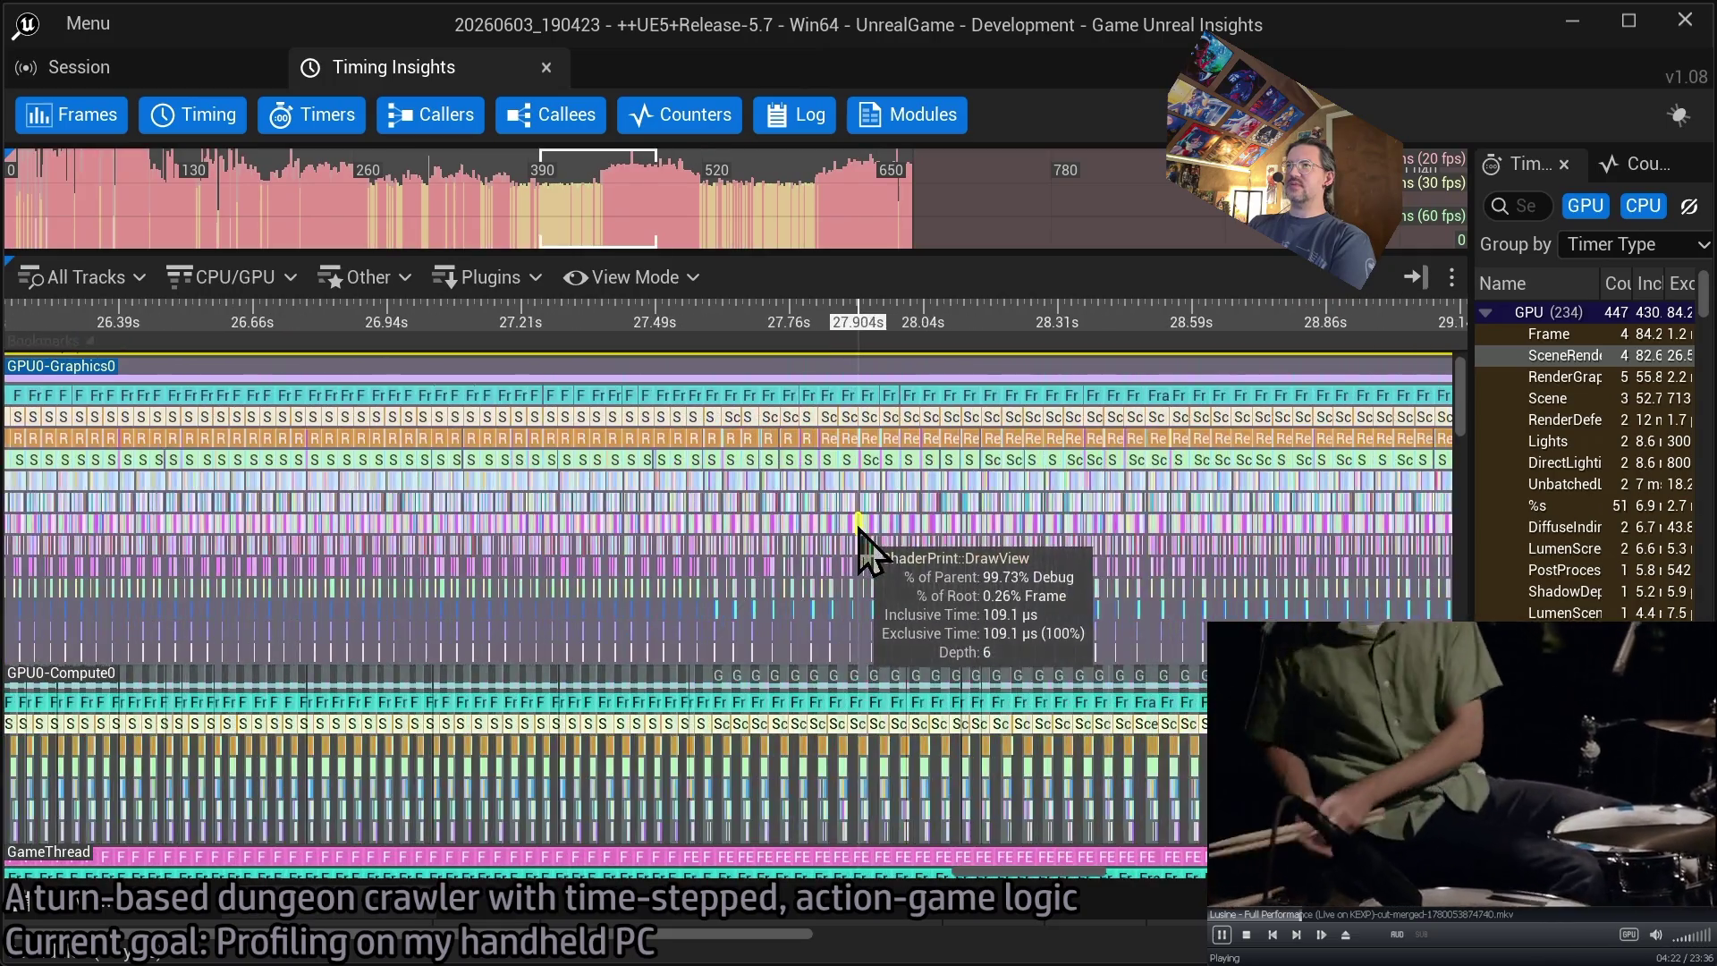
- Close the timing view and Unreal Insights, then shut Windows down from the Start power menu
{"action": "left_click", "coordinate": [1684, 20]}
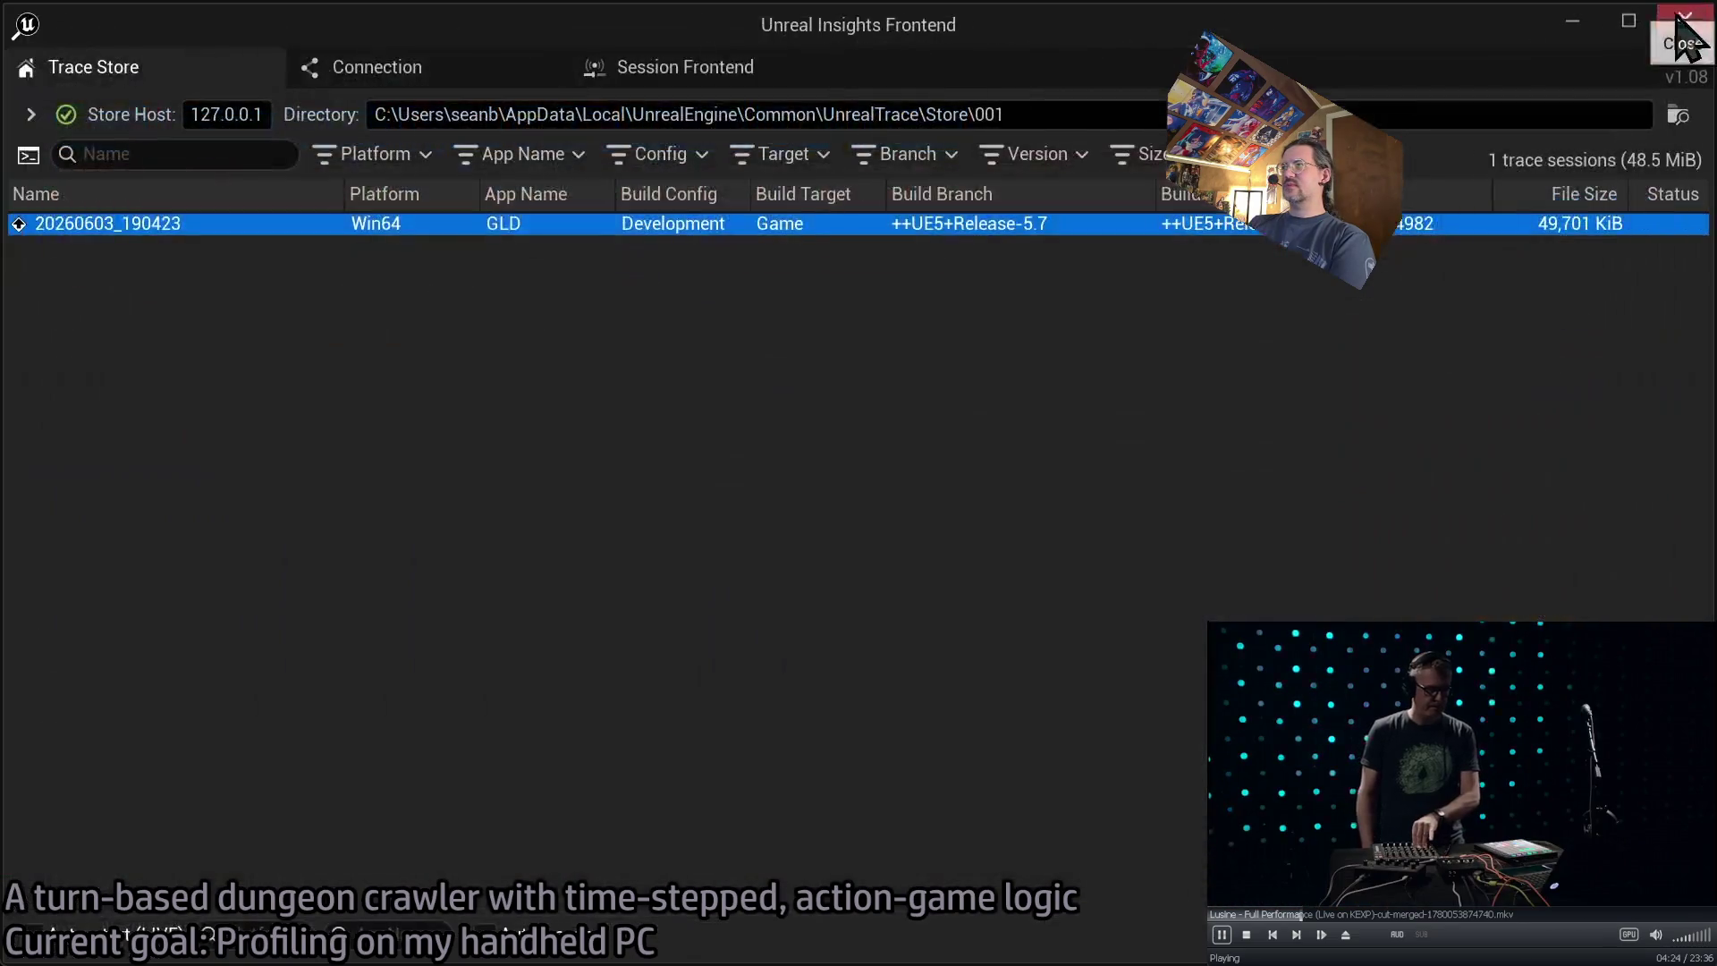
{"action": "left_click", "coordinate": [1687, 20]}
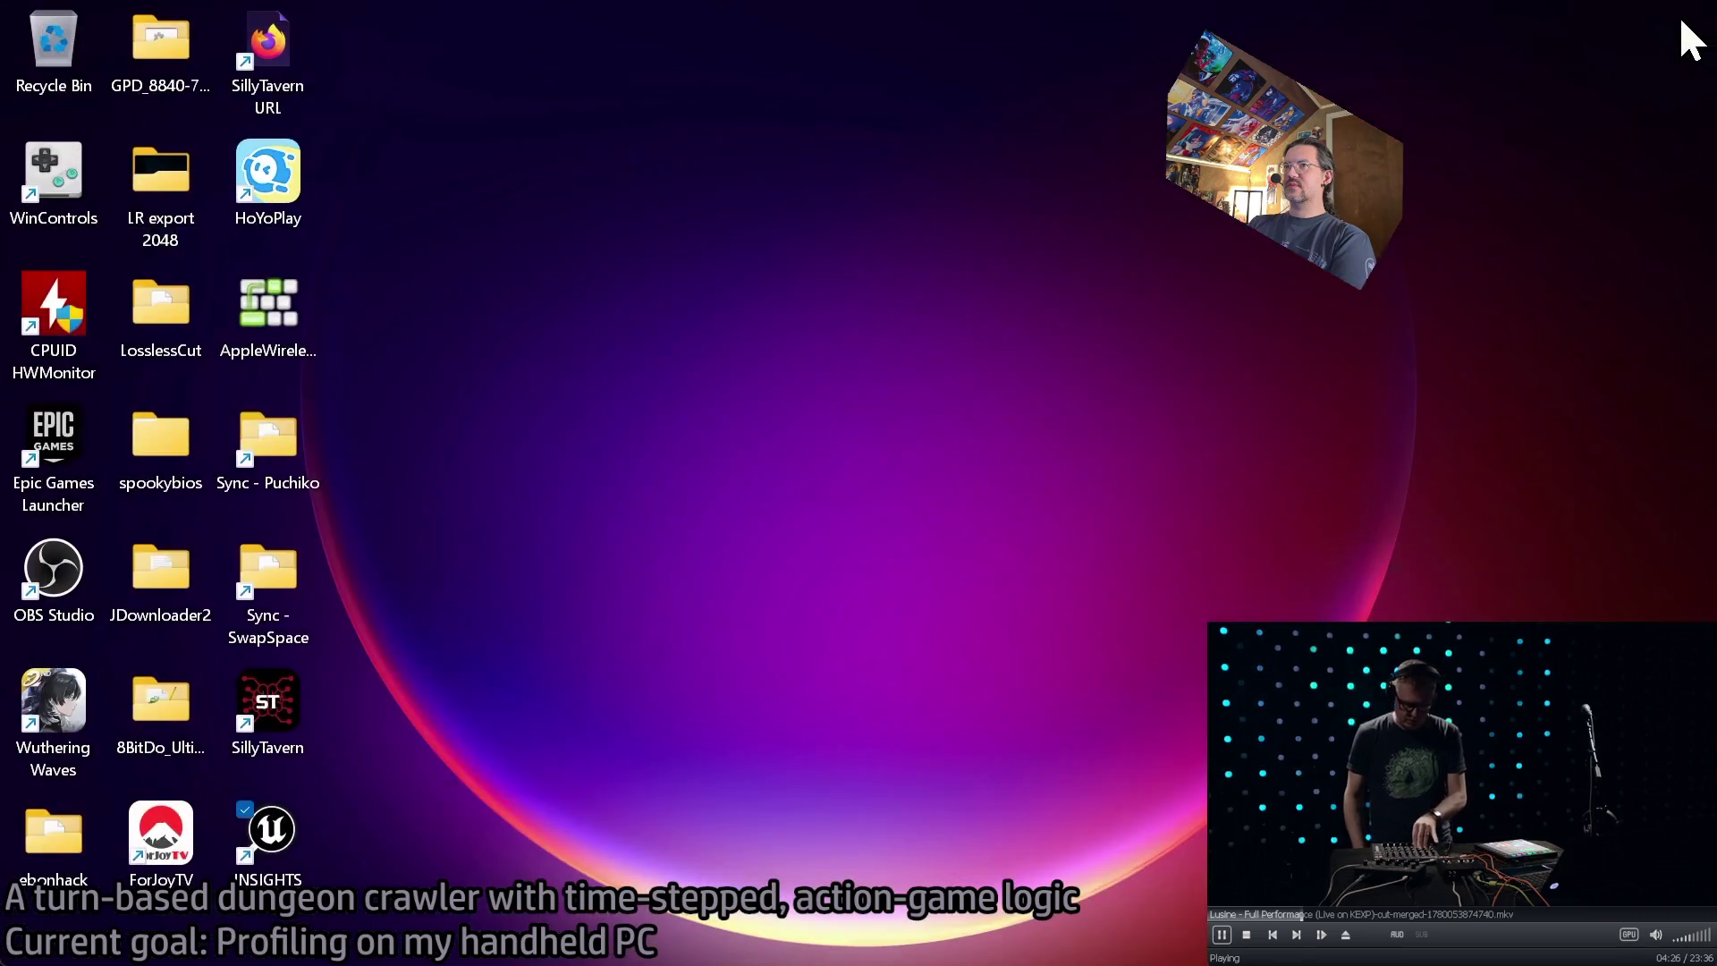
{"action": "left_click", "coordinate": [41, 935]}
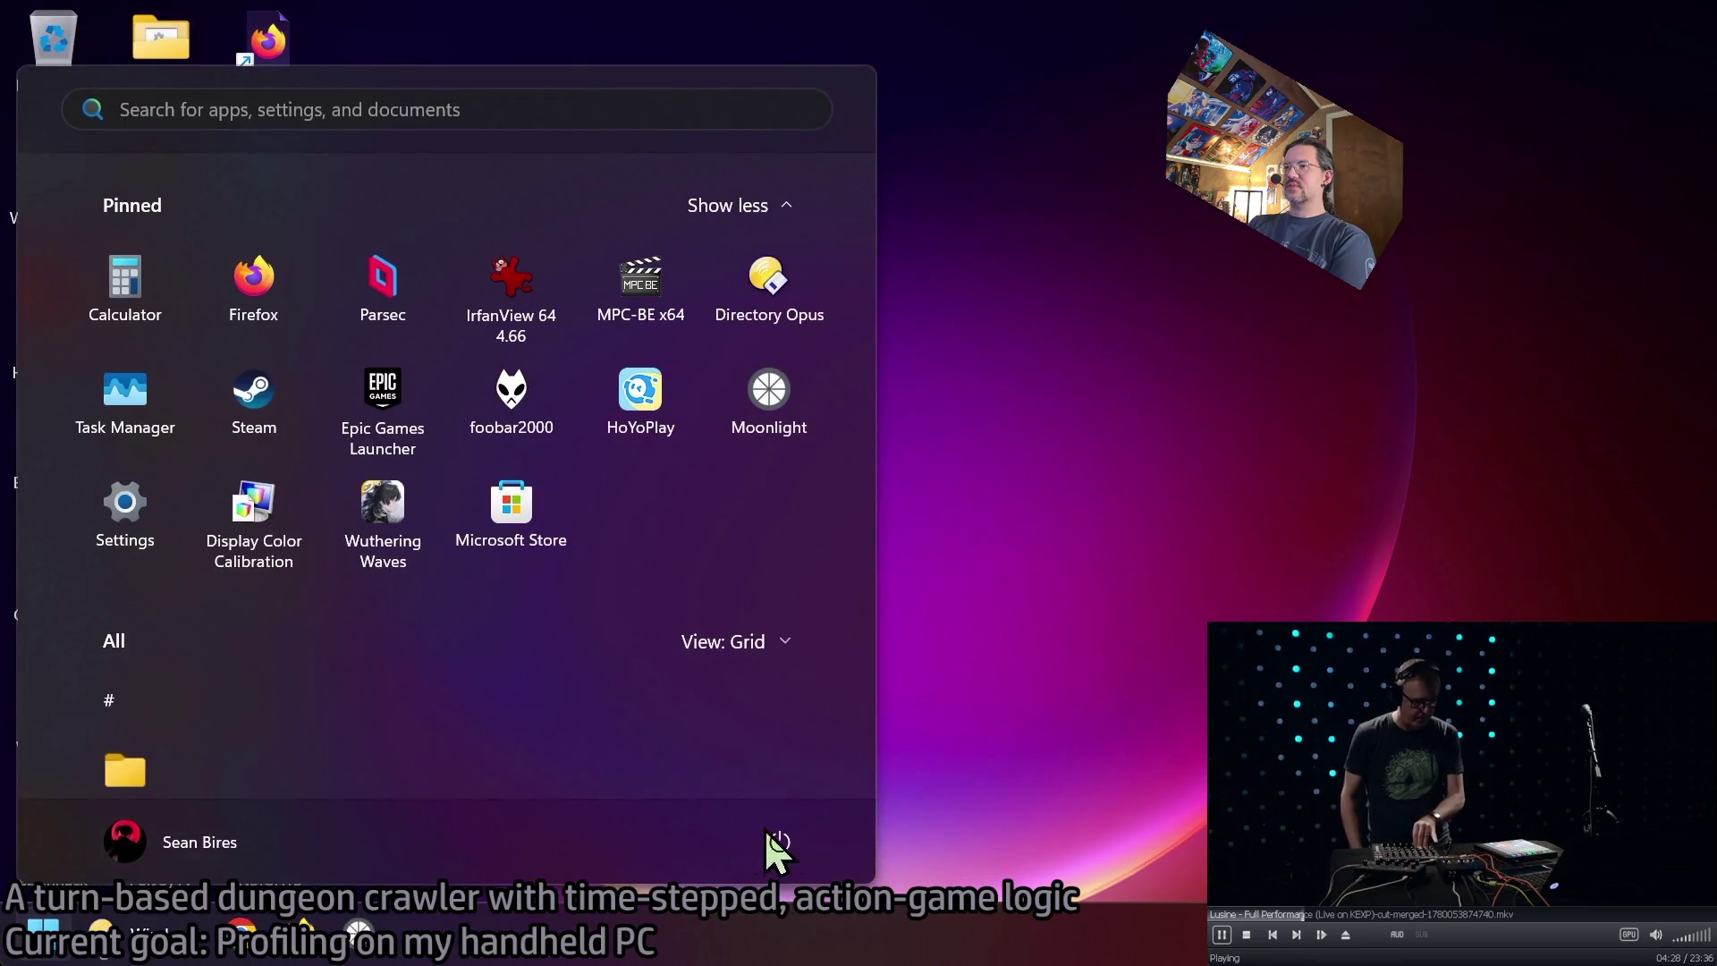
{"action": "left_click", "coordinate": [791, 831]}
{"action": "left_click", "coordinate": [812, 744]}
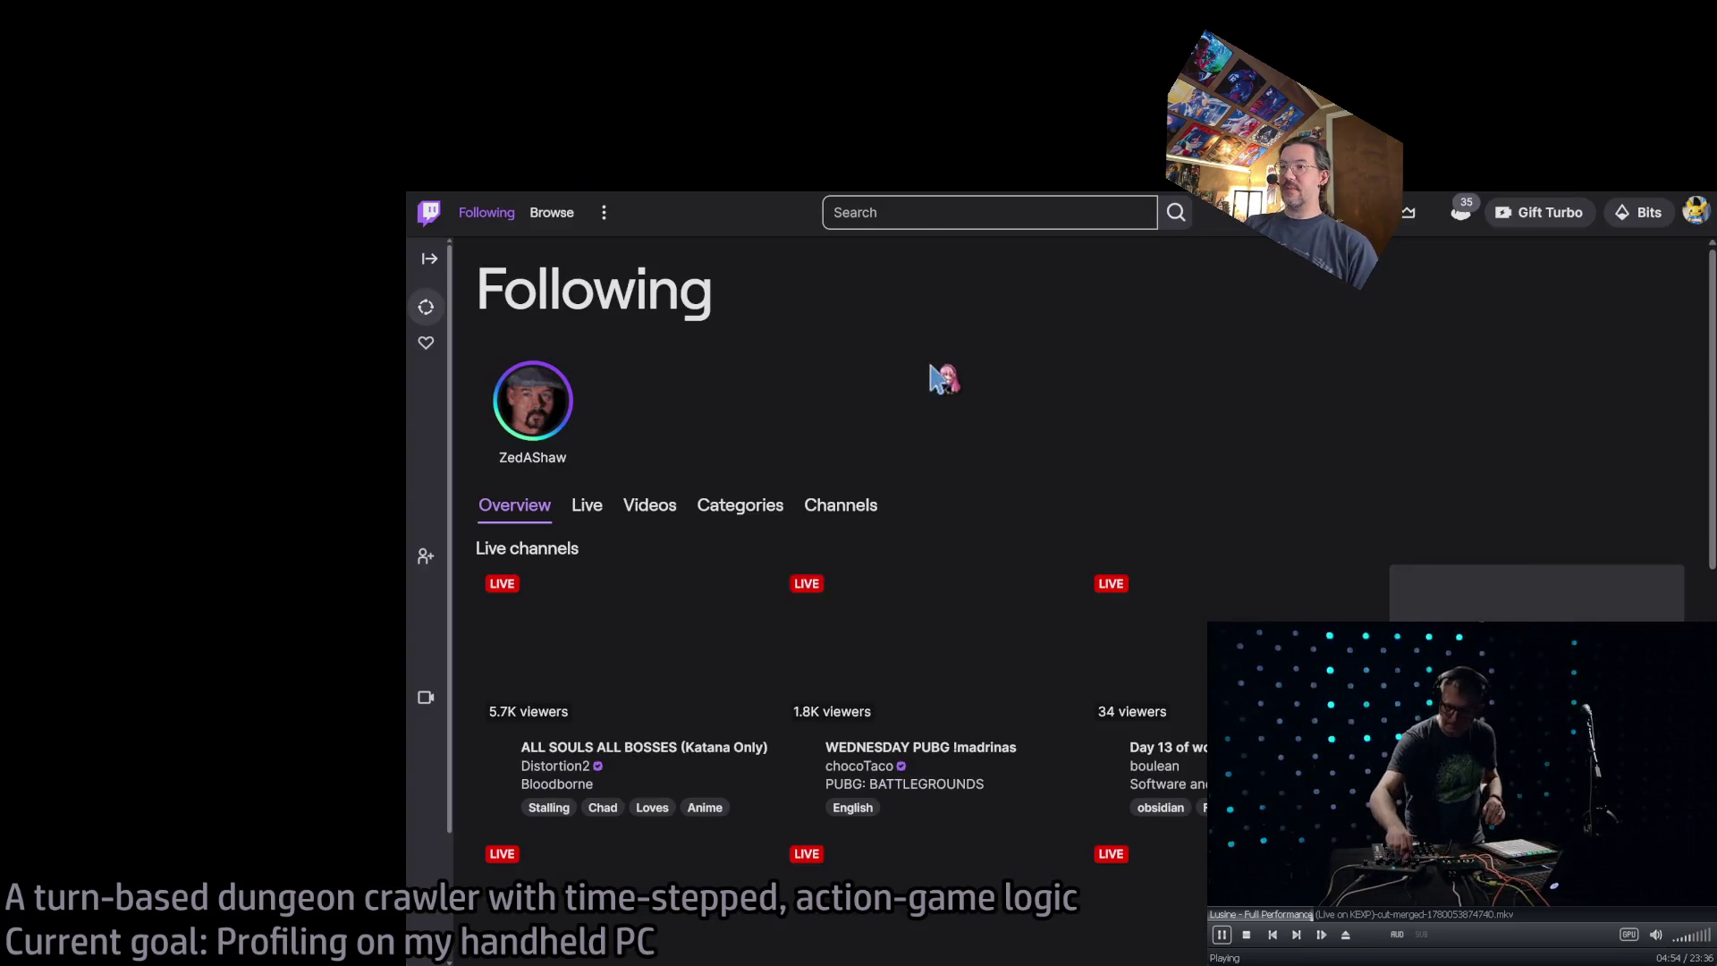
{"action": "scroll", "coordinate": [971, 436], "scroll_direction": "down", "scroll_amount": 3}
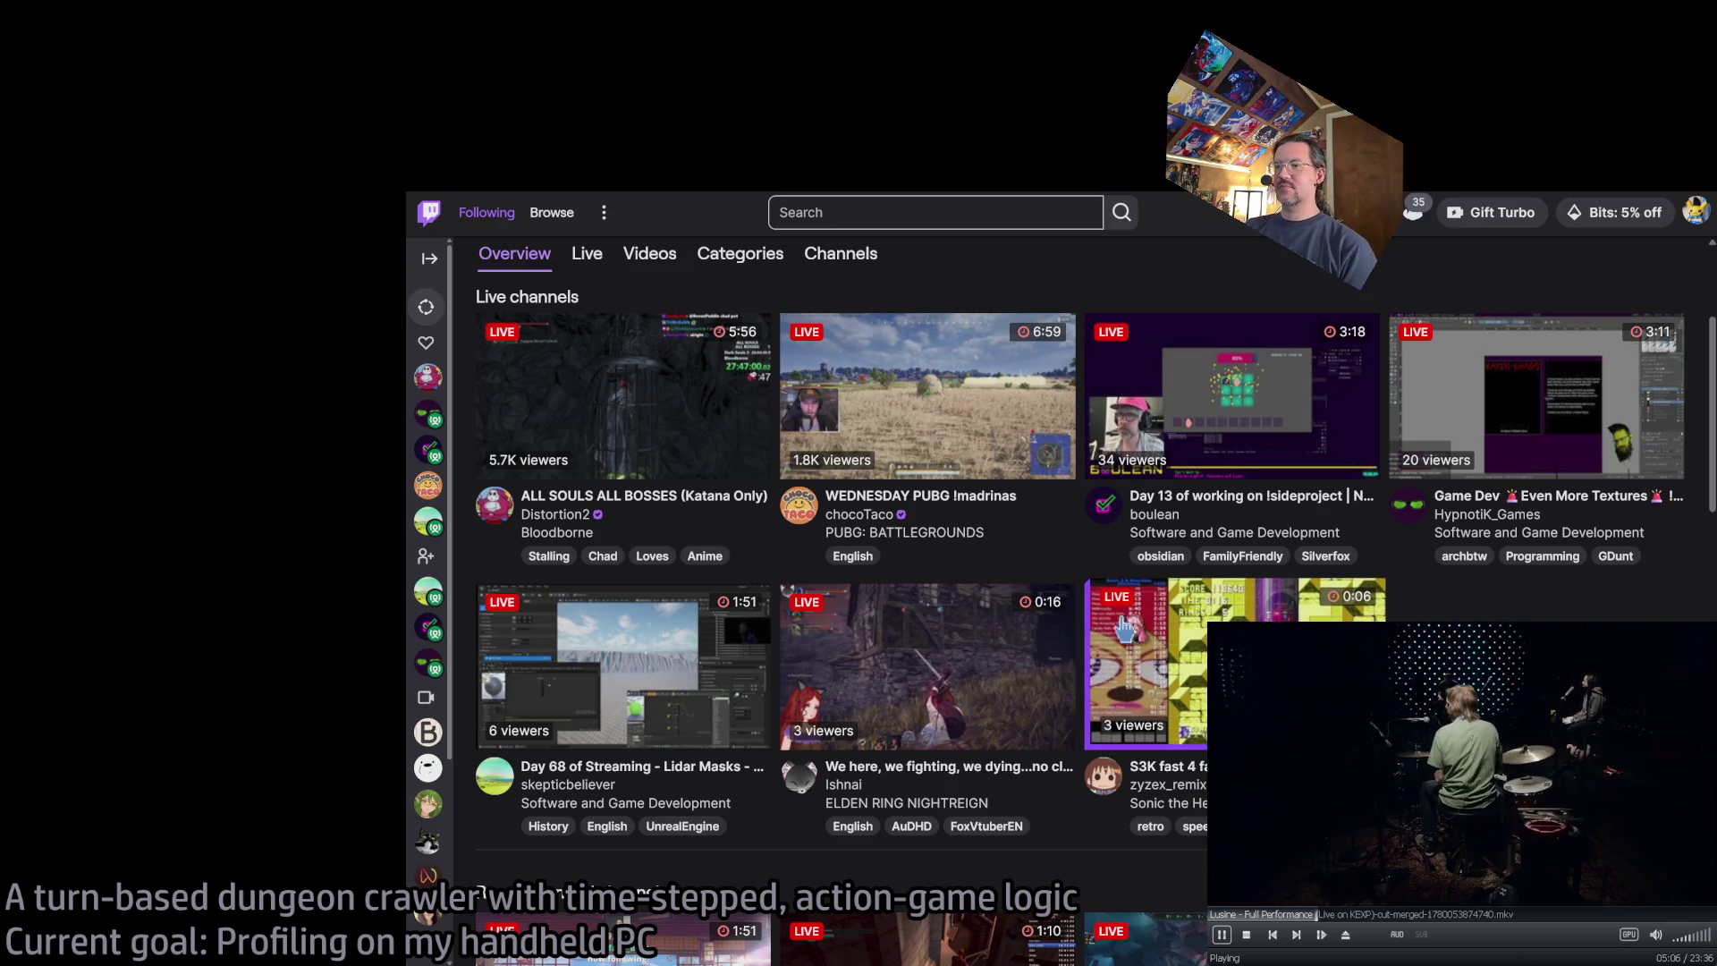
{"action": "left_click", "coordinate": [586, 611]}
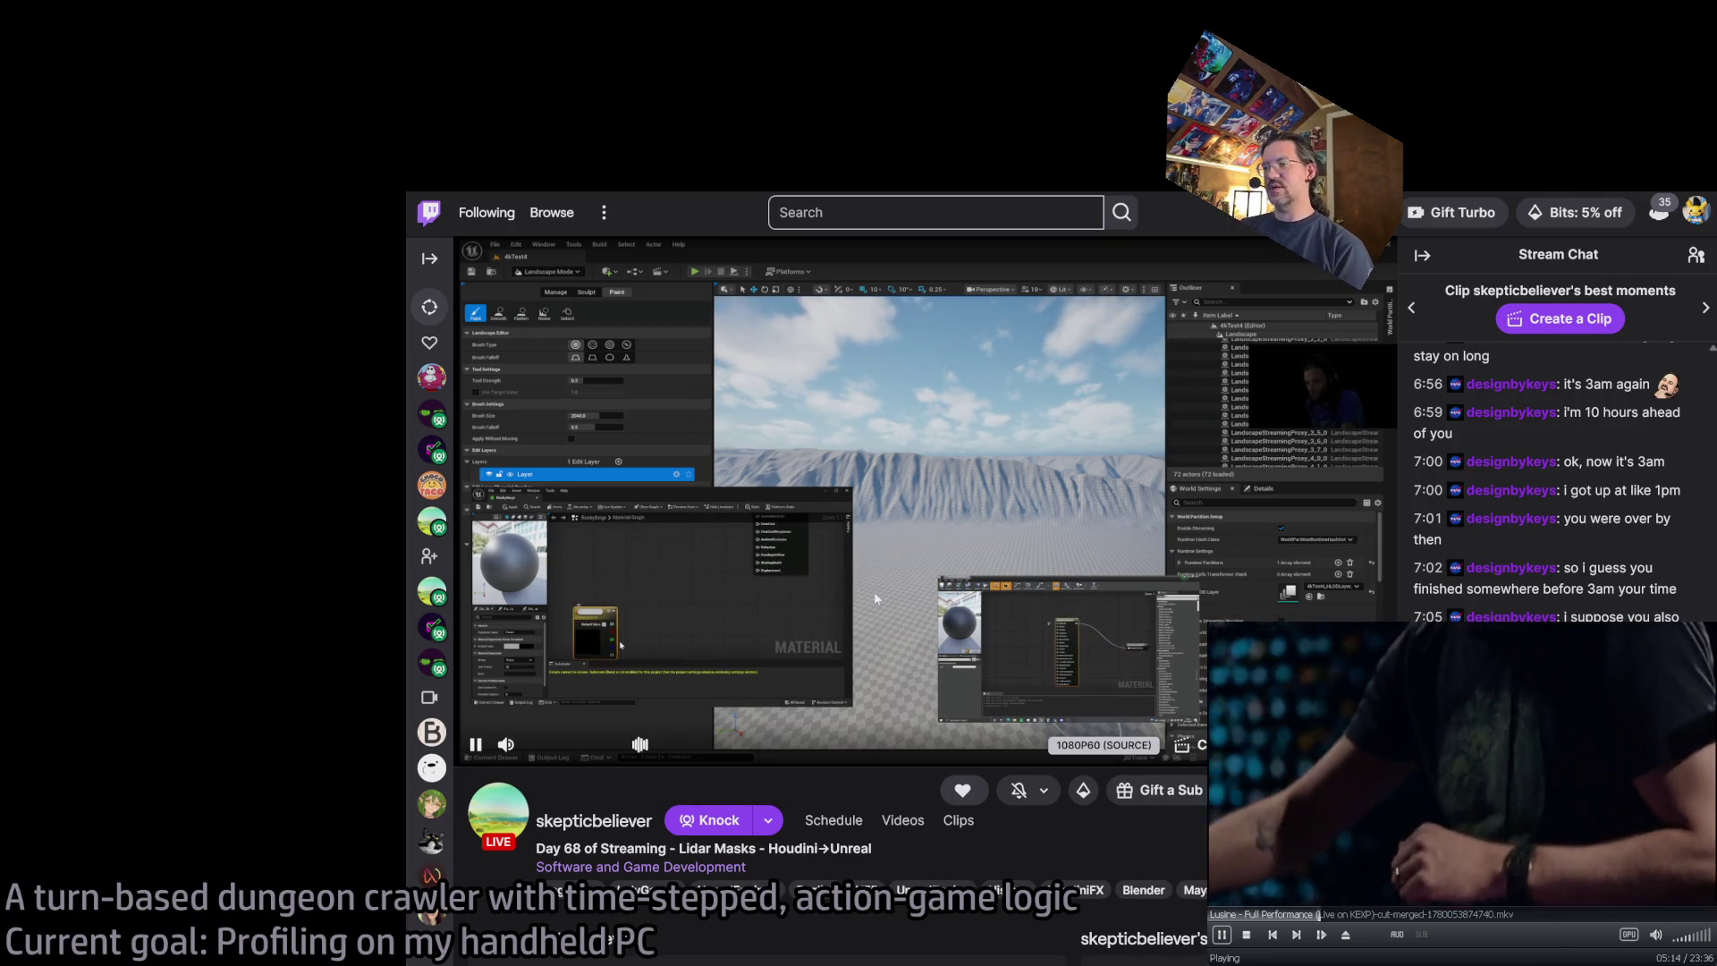
{"action": "key", "text": "alt+Left"}
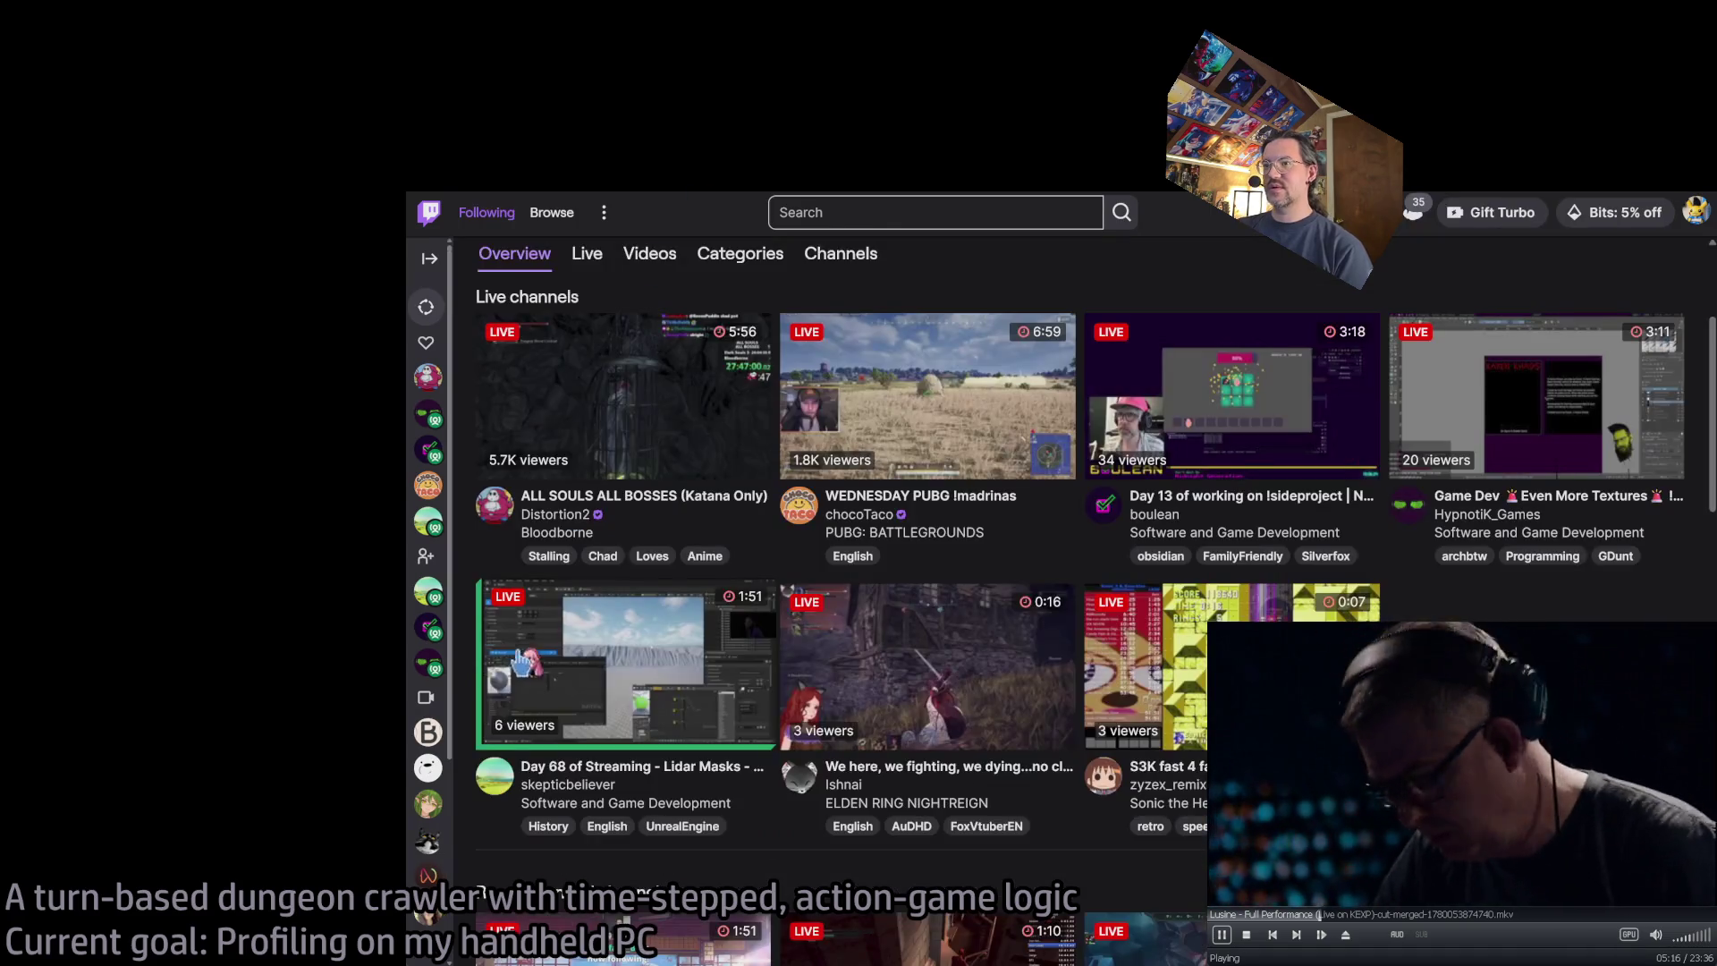